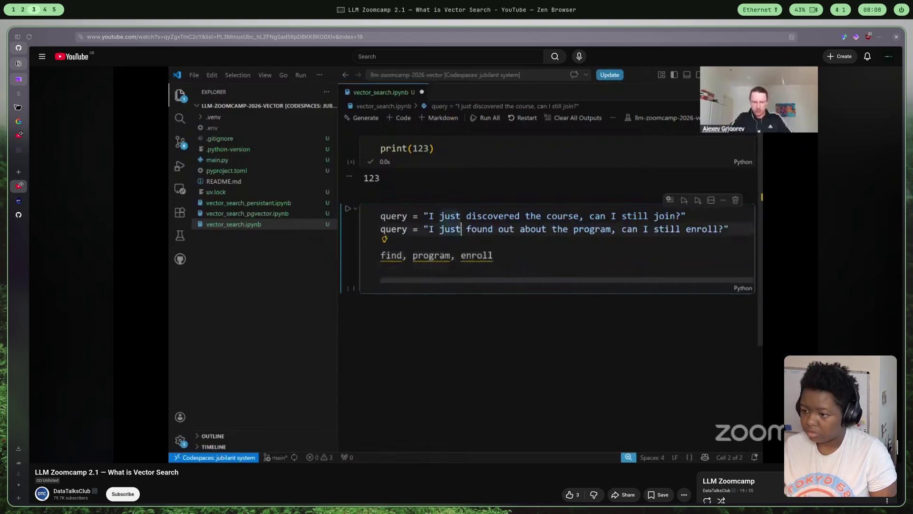
Pause the lesson, rewind to 3:31 and replay until the TF-IDF code appears
left_click(557, 361)
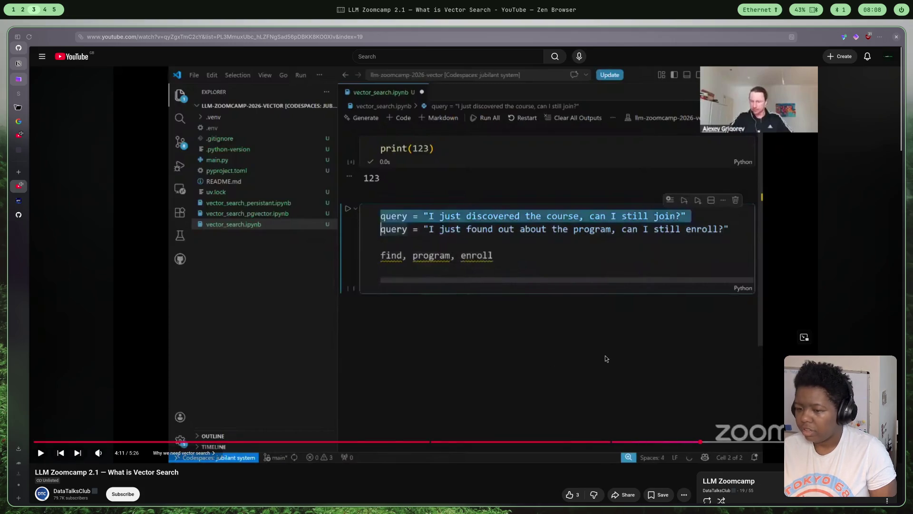
scroll(585, 421, "down", 1)
left_click(594, 433)
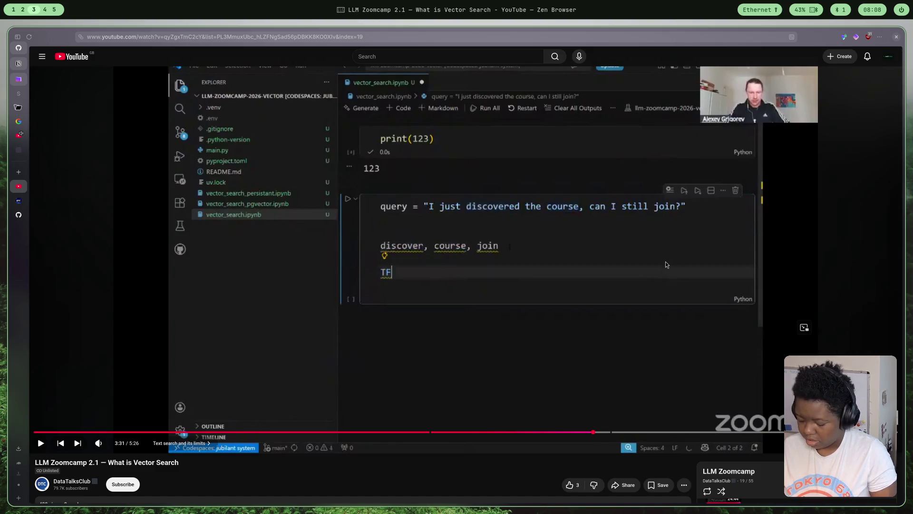
left_click(591, 229)
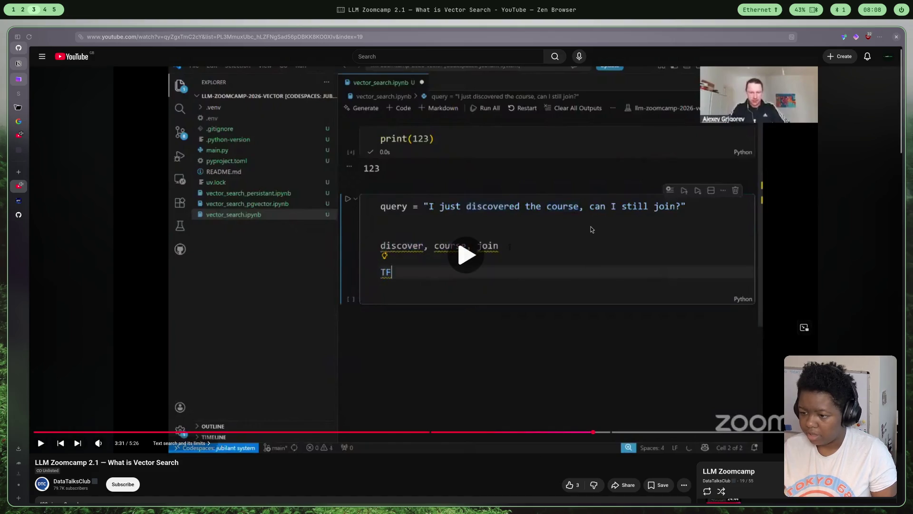
left_click(640, 219)
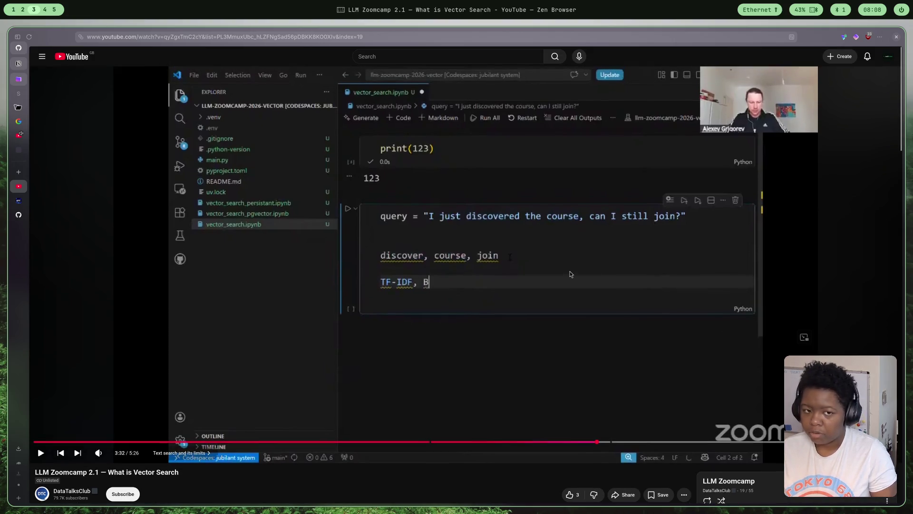
Play on to 3:51, pause the lesson and move to the address bar for a new search
left_click(570, 284)
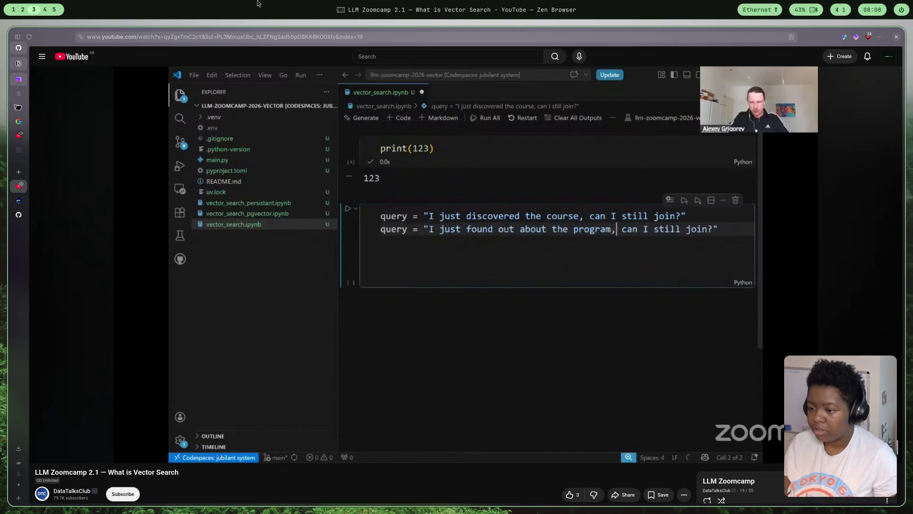
left_click(601, 320)
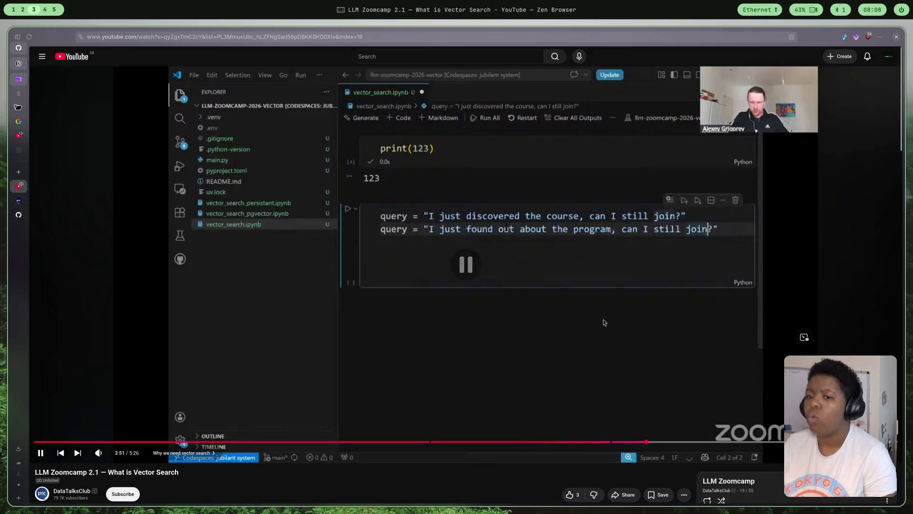
left_click(20, 173)
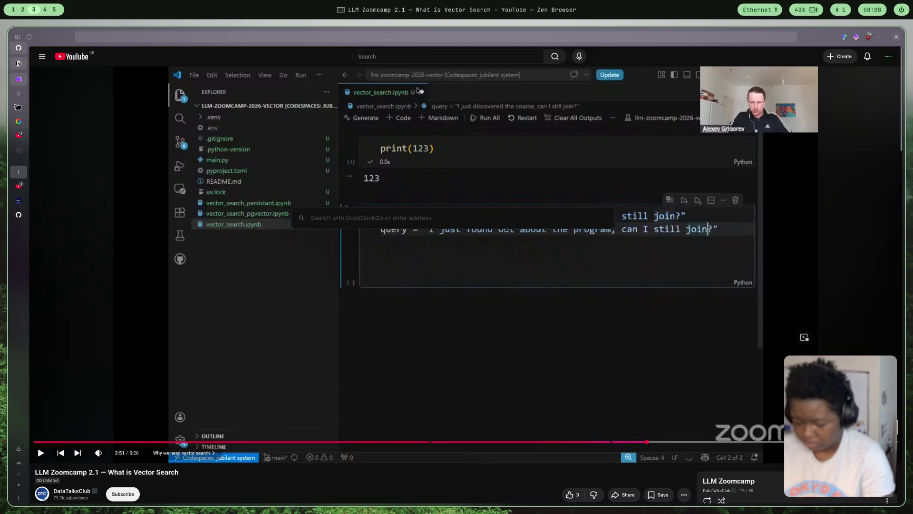
type("td-")
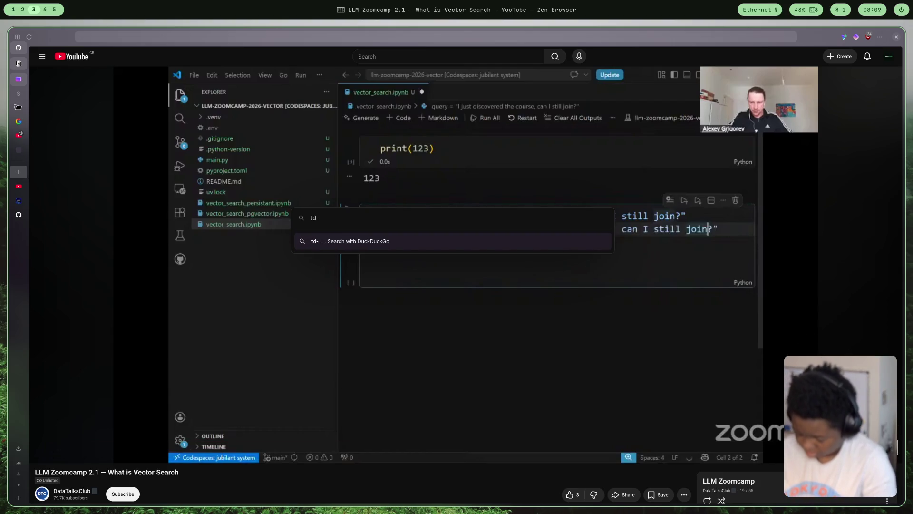
Search DuckDuckGo for tf-idf and expand the full AI-generated TF-IDF summary
key("BackSpace")
key("BackSpace")
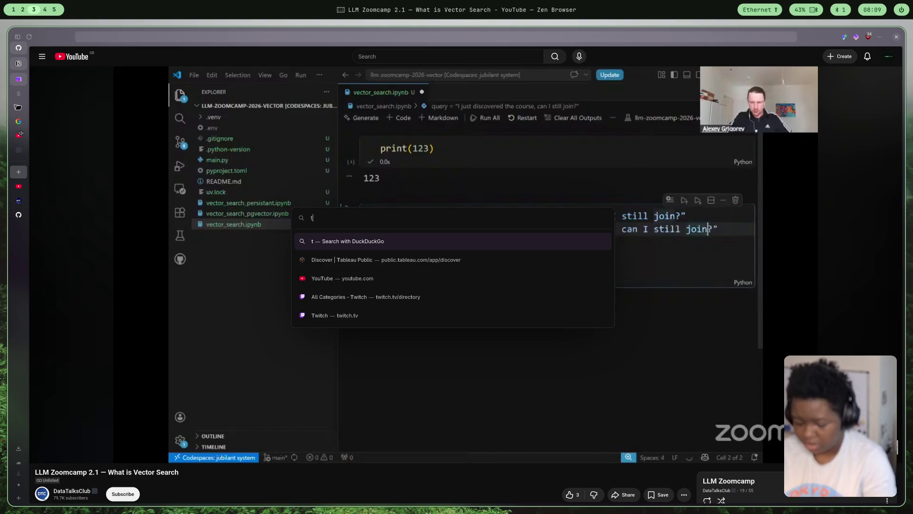
type("f-")
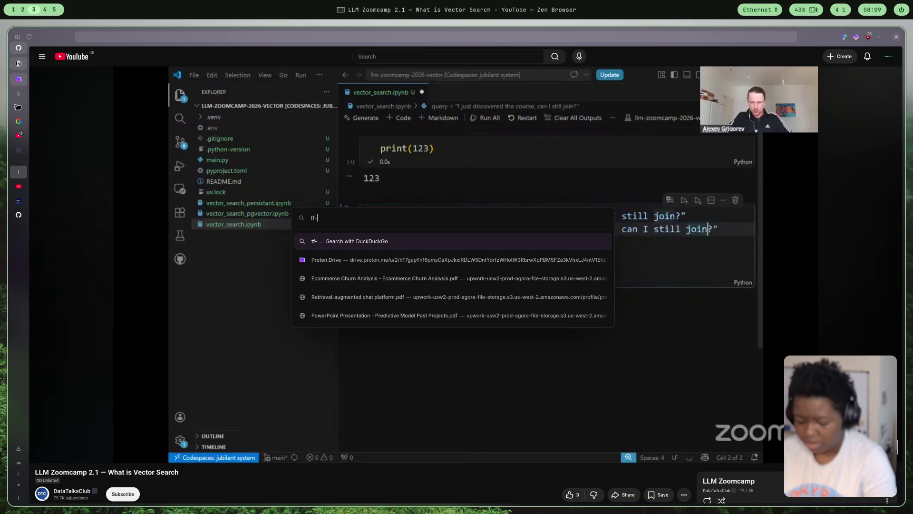
type("idf")
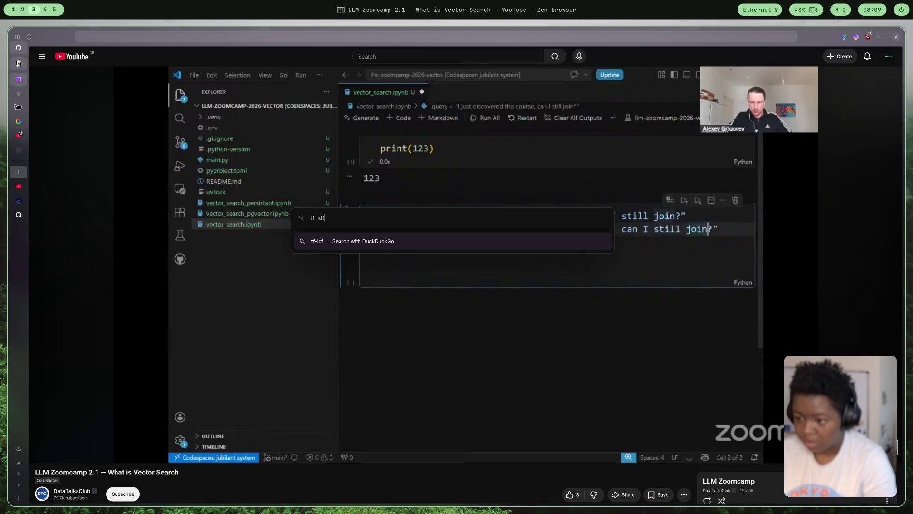
key("Return")
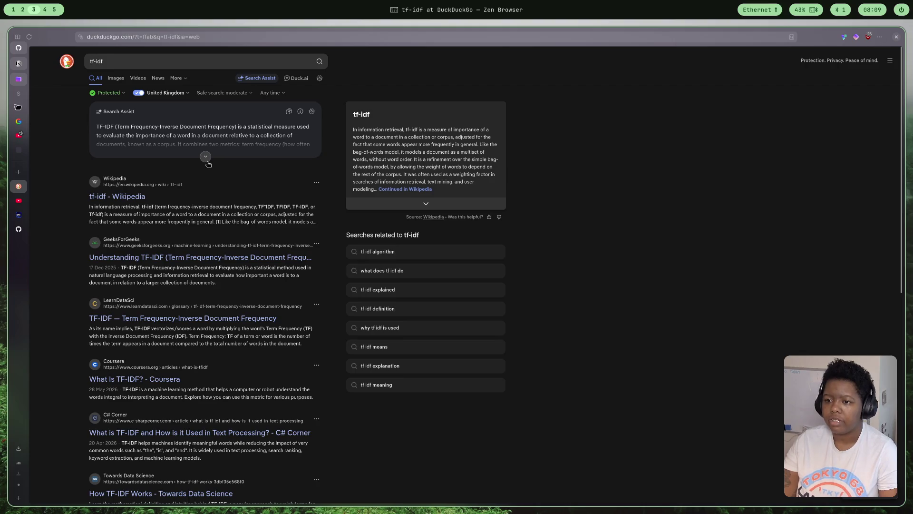
left_click(205, 156)
scroll(141, 115, "down", 1)
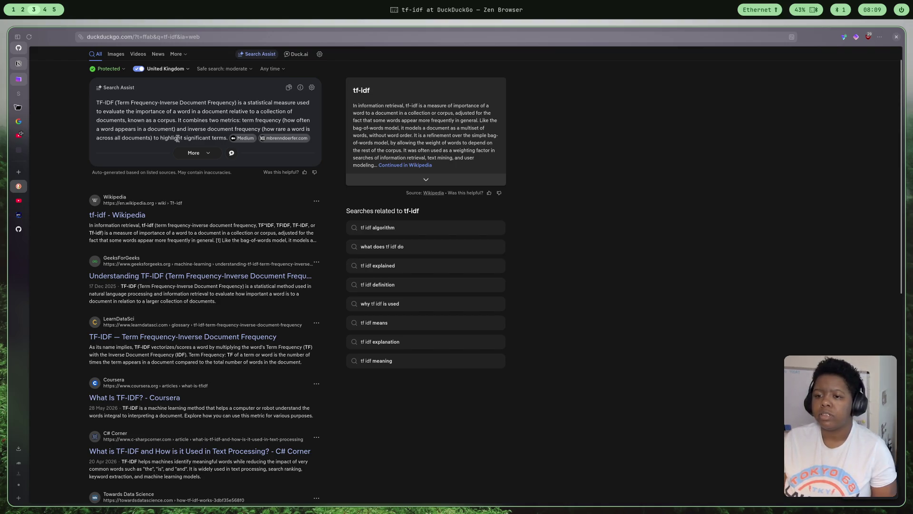
scroll(142, 228, "up", 1)
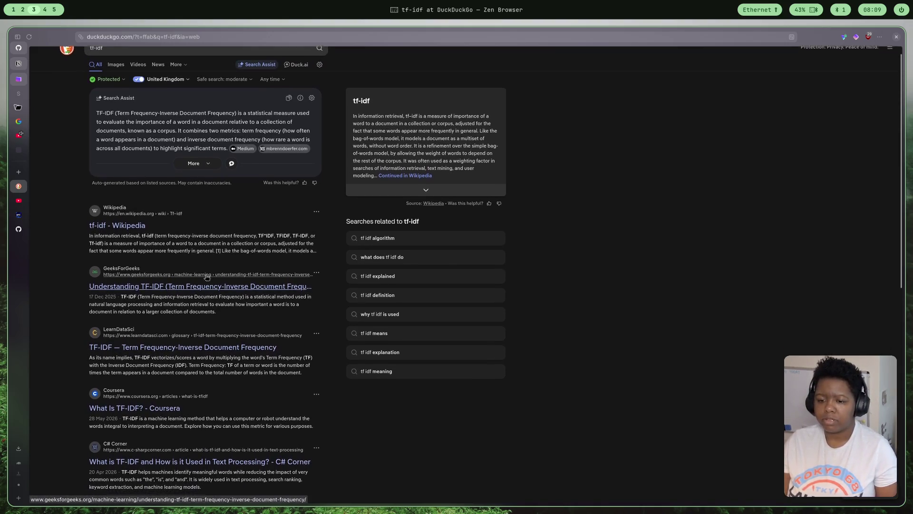
Read the GeeksforGeeks Understanding TF-IDF article's TF and IDF formula sections
left_click(232, 287)
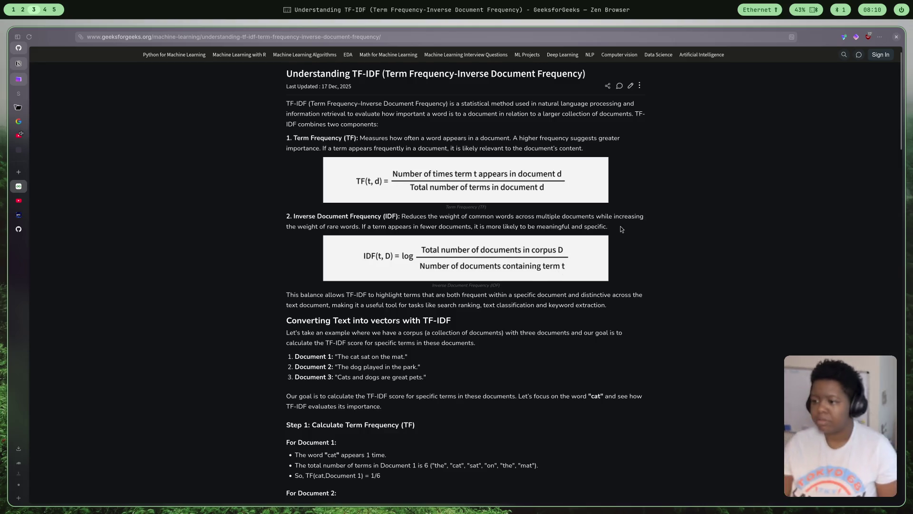
scroll(620, 230, "down", 2)
scroll(418, 252, "up", 1)
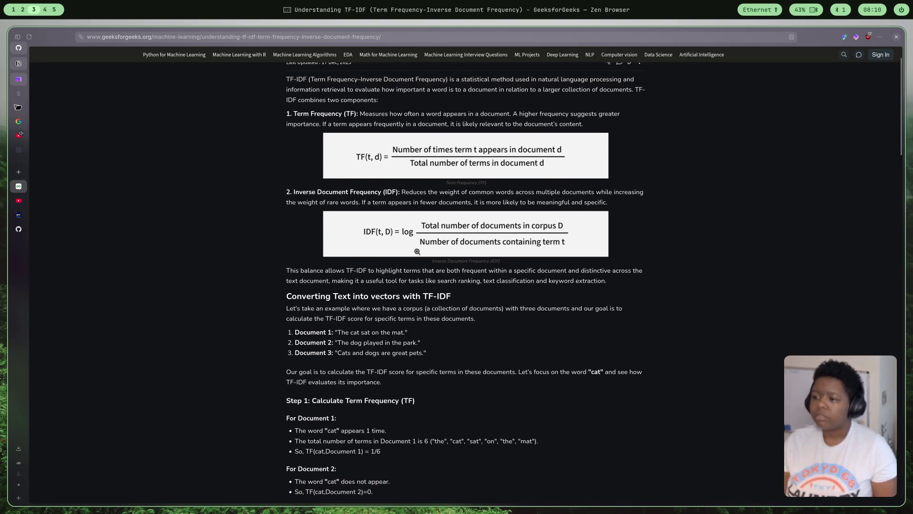
scroll(417, 252, "down", 1)
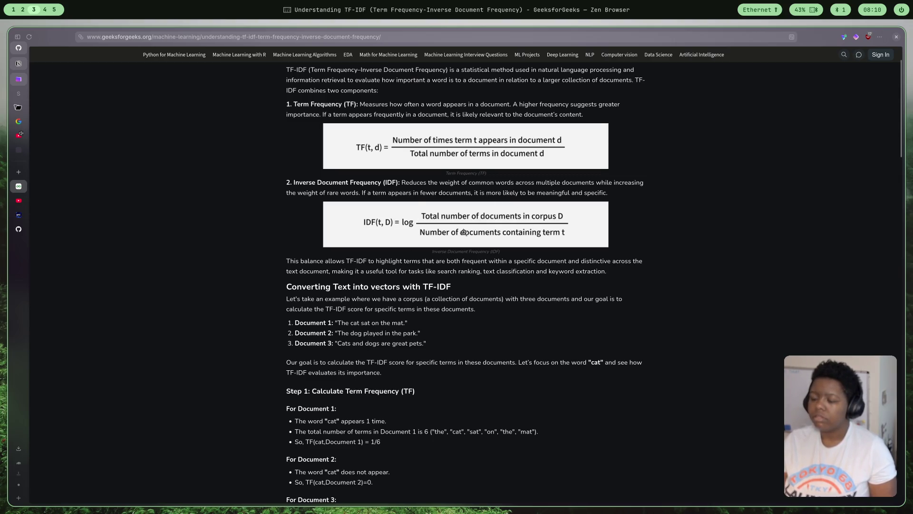
scroll(292, 256, "down", 3)
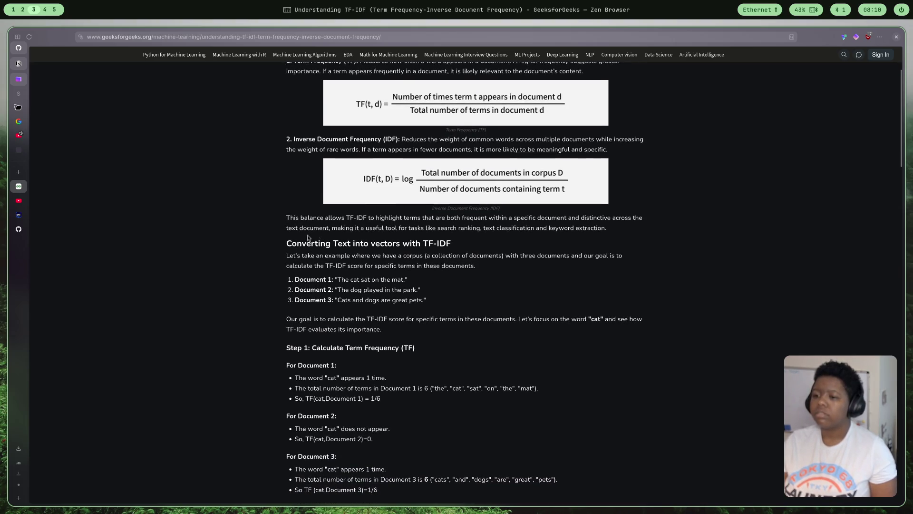
scroll(356, 232, "up", 1)
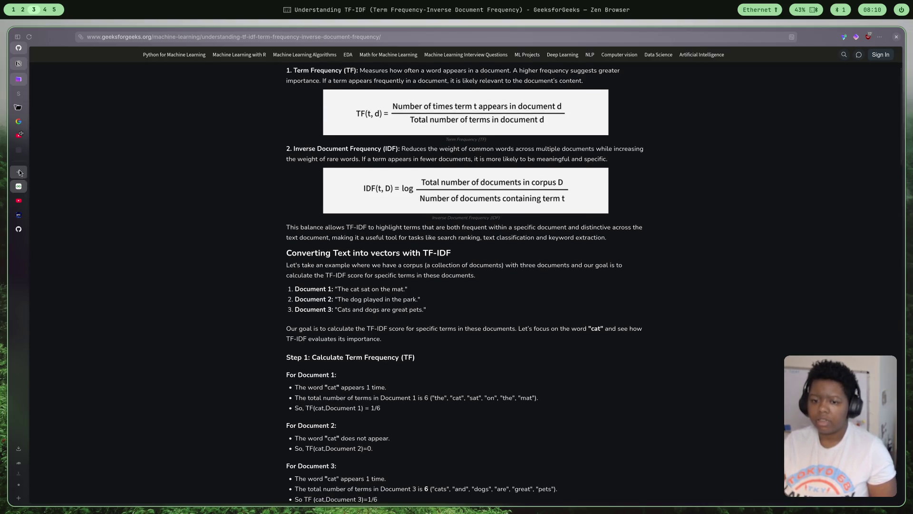
left_click(347, 38)
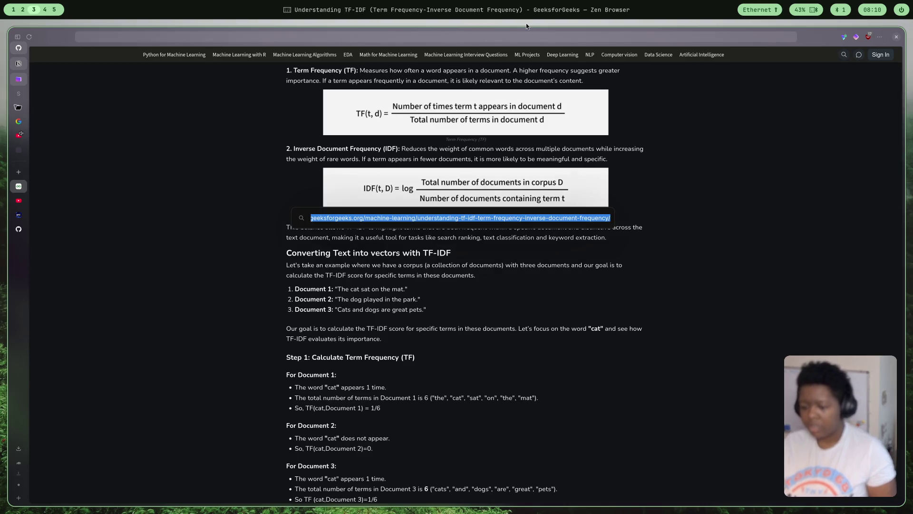
type("bm")
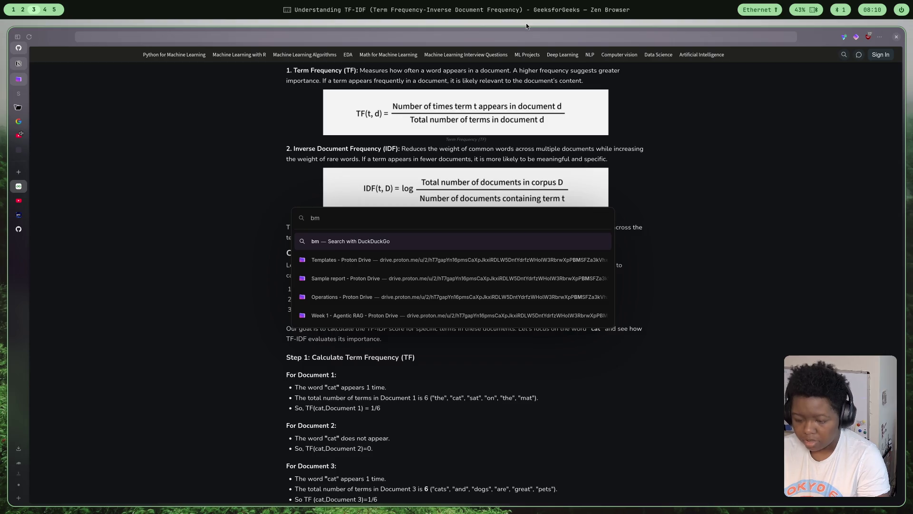
type("25")
Search DuckDuckGo for bm25 and choose the GeeksforGeeks 'What is BM25' result
key("Return")
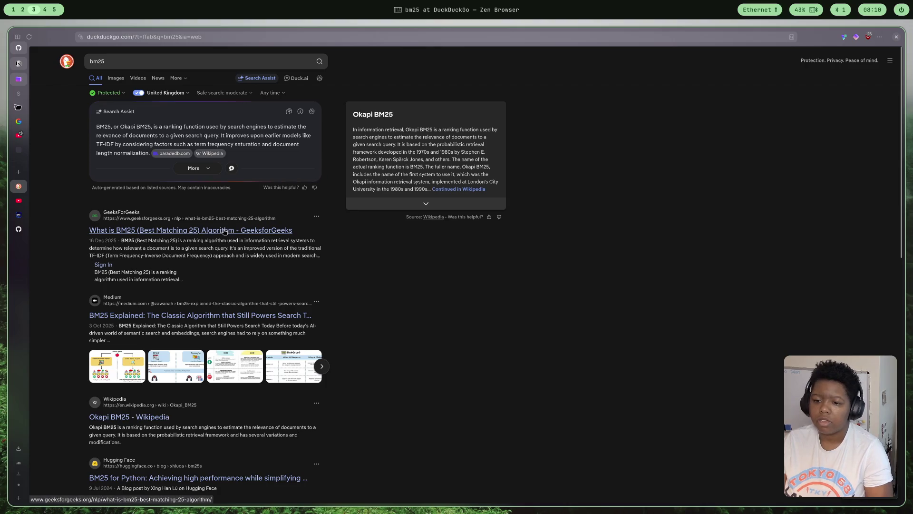
left_click(226, 231)
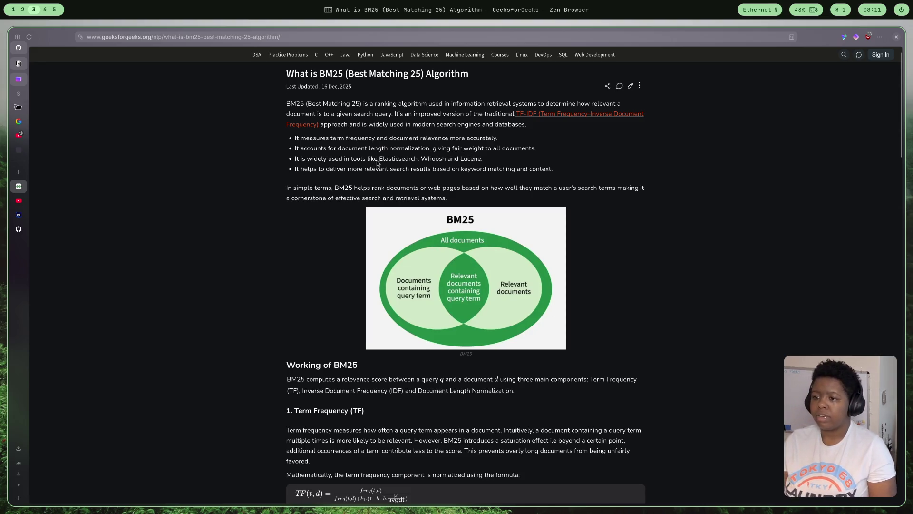
scroll(471, 163, "up", 1)
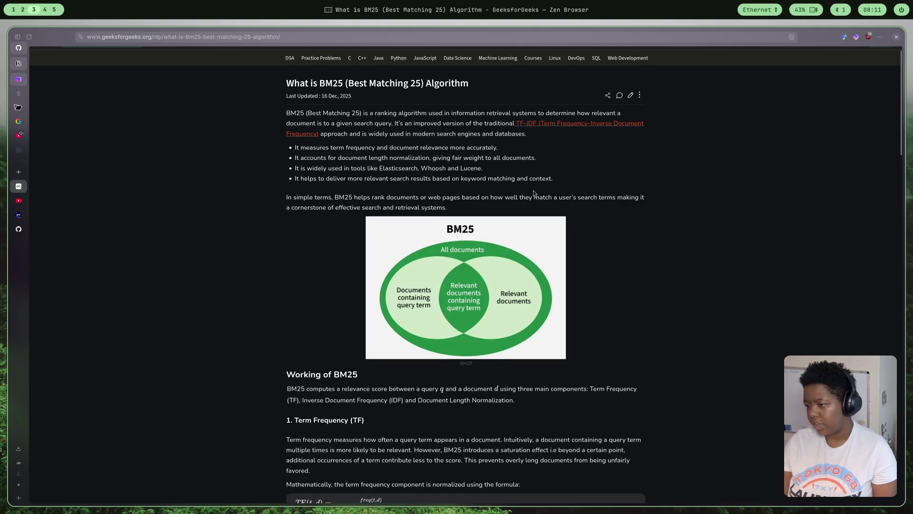
scroll(478, 244, "up", 1)
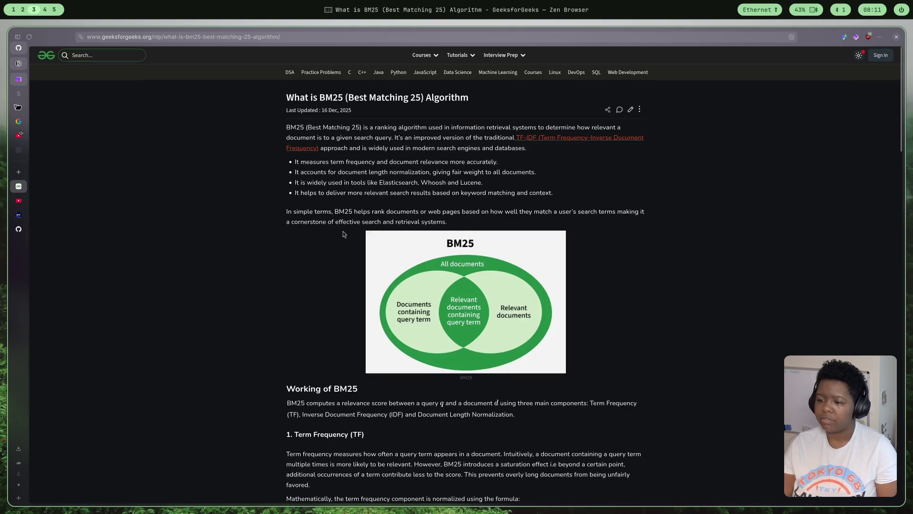
scroll(343, 233, "down", 2)
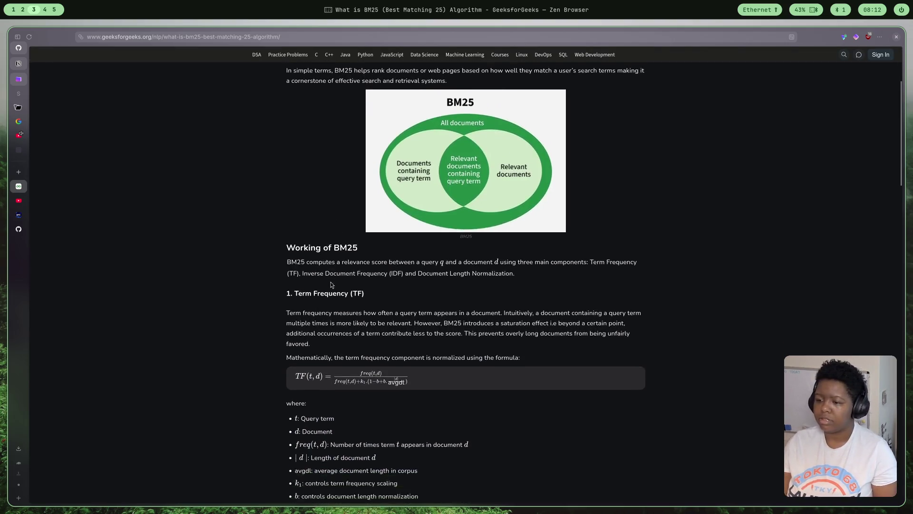
scroll(331, 285, "down", 1)
scroll(371, 242, "down", 1)
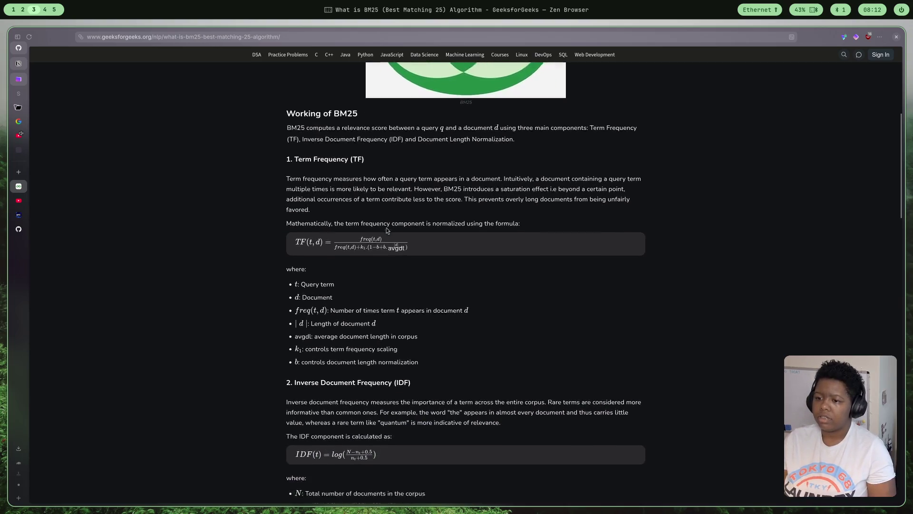
scroll(386, 230, "down", 1)
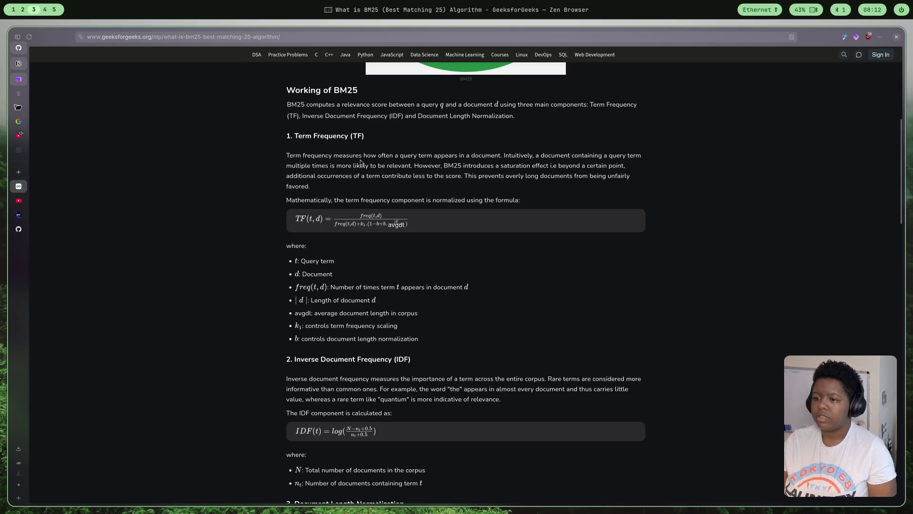
scroll(456, 207, "down", 5)
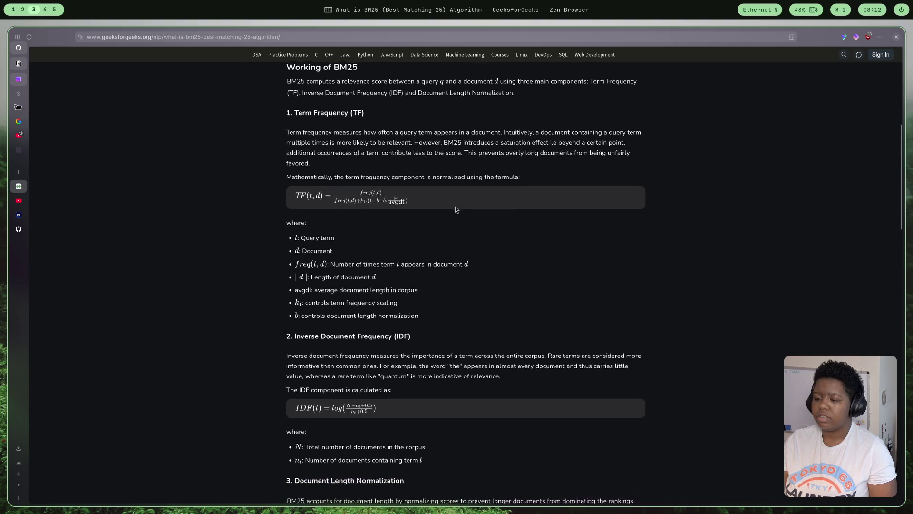
scroll(464, 209, "down", 1)
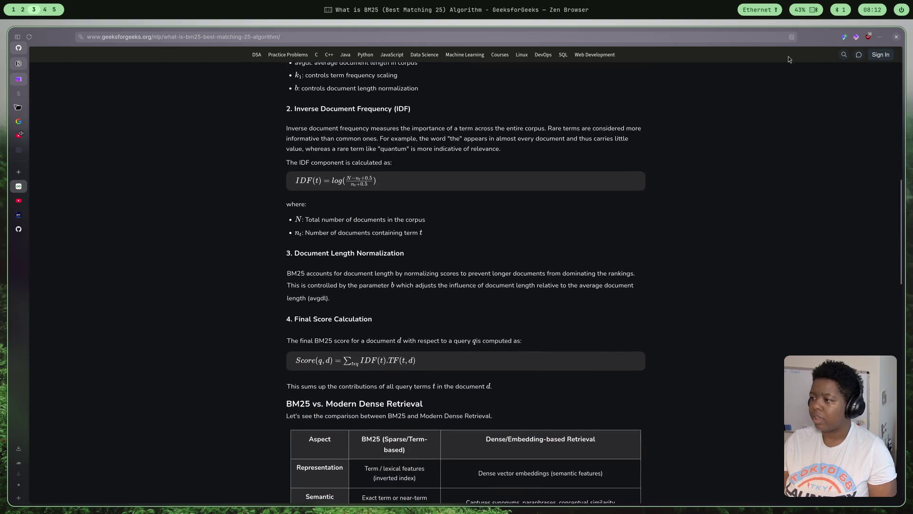
Read the BM25 article through its final score calculation and dense retrieval comparison
left_click(795, 38)
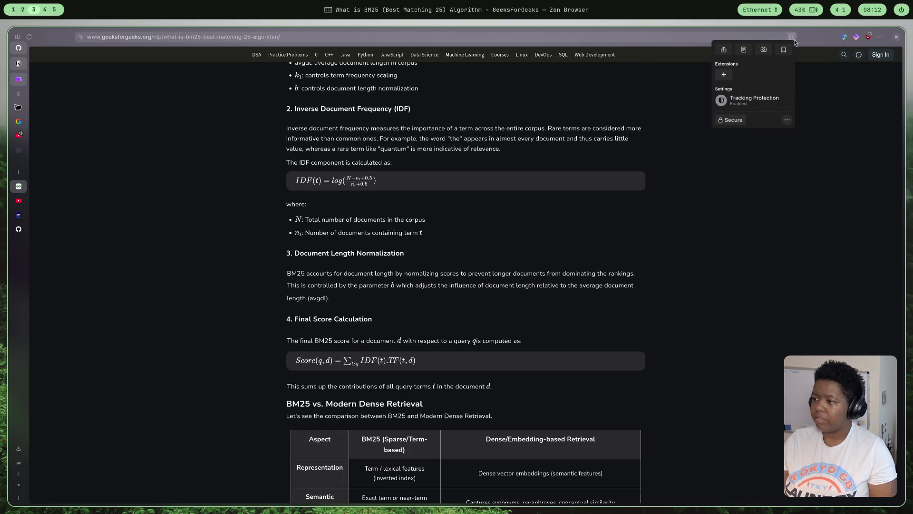
Start bookmarking the BM25 article and browse the folder tree for where to save it
left_click(783, 50)
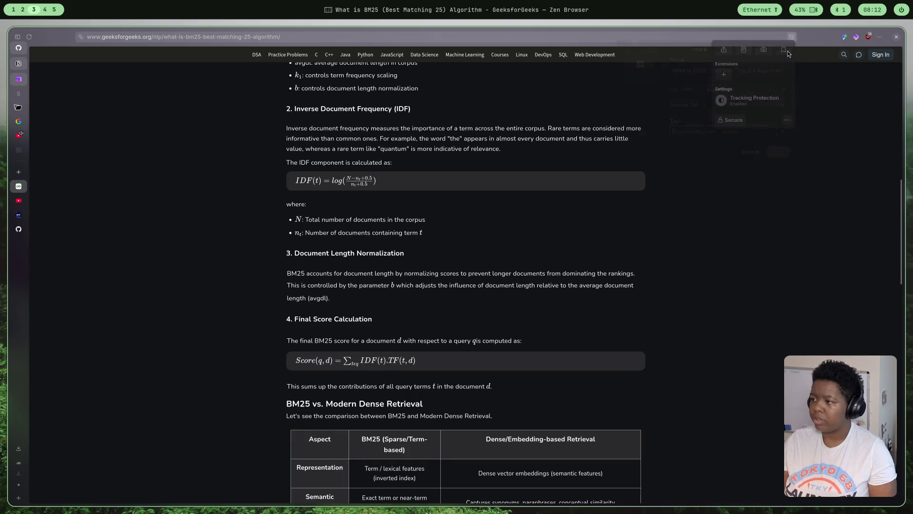
left_click(757, 88)
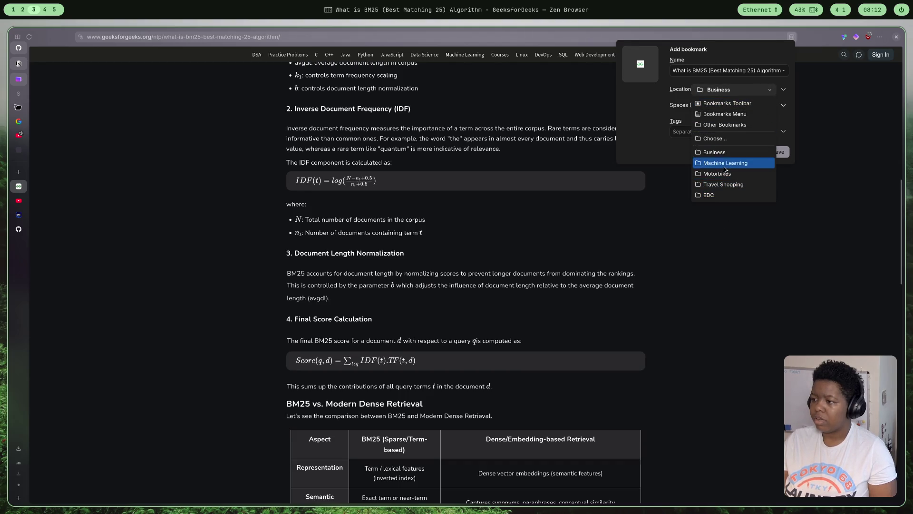
left_click(717, 139)
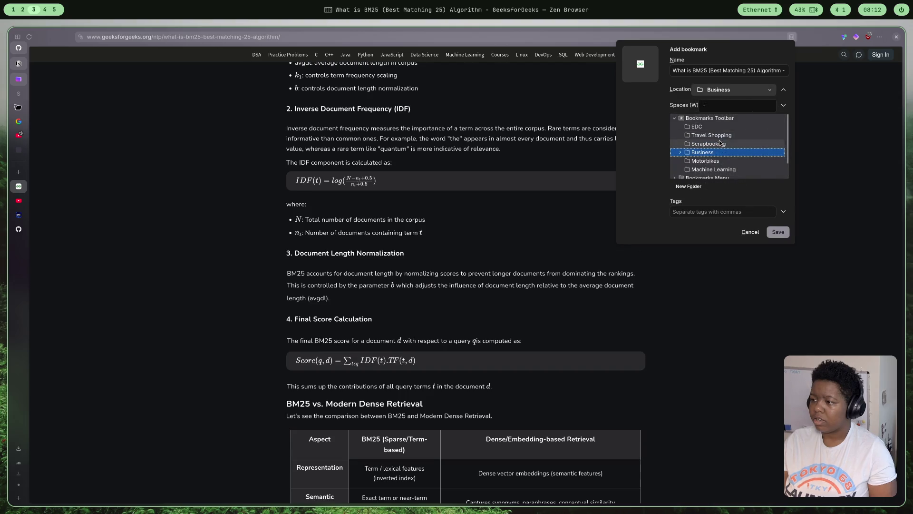
left_click(691, 186)
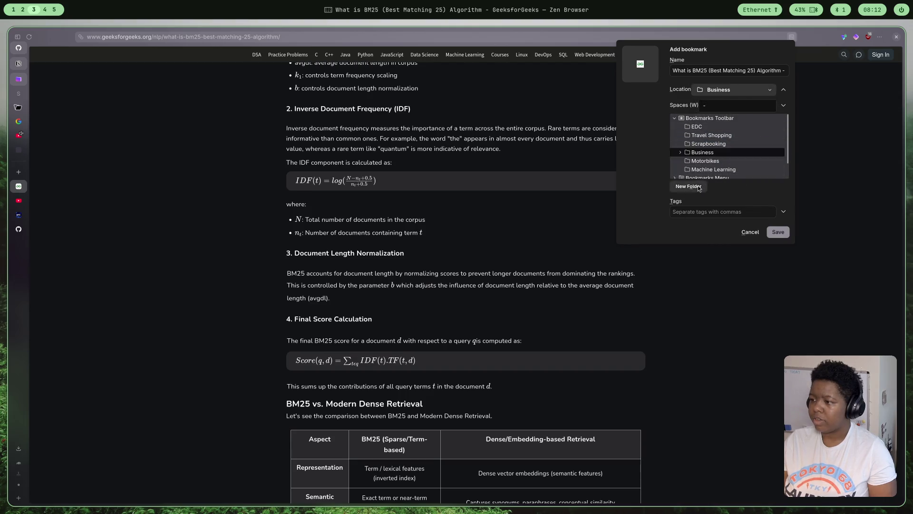
left_click(710, 169)
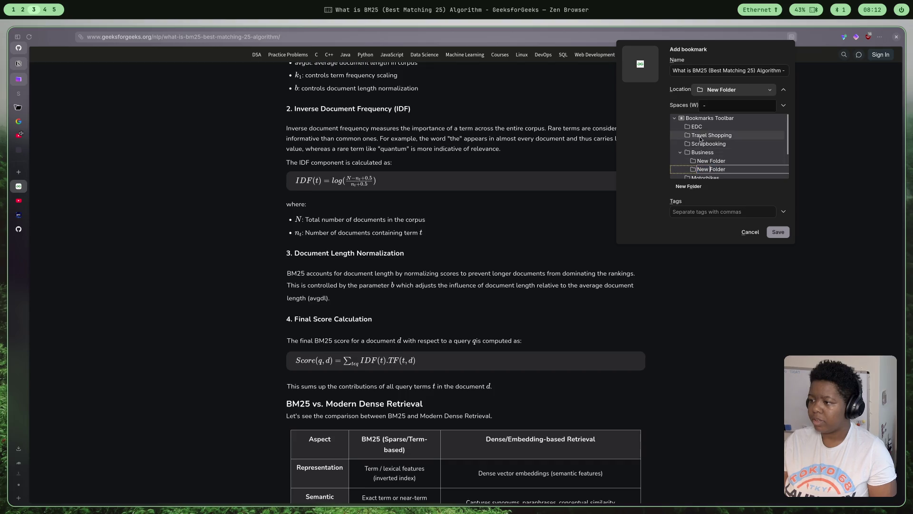
left_click(680, 153)
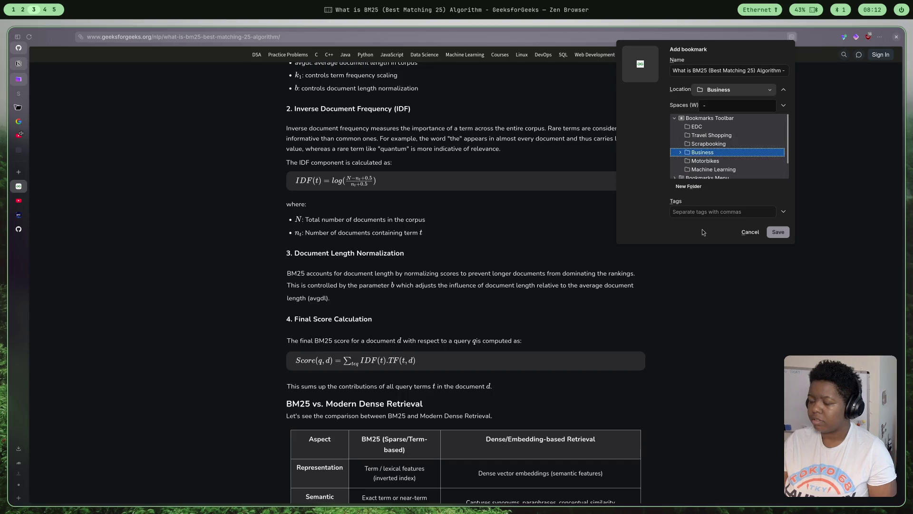
left_click(688, 186)
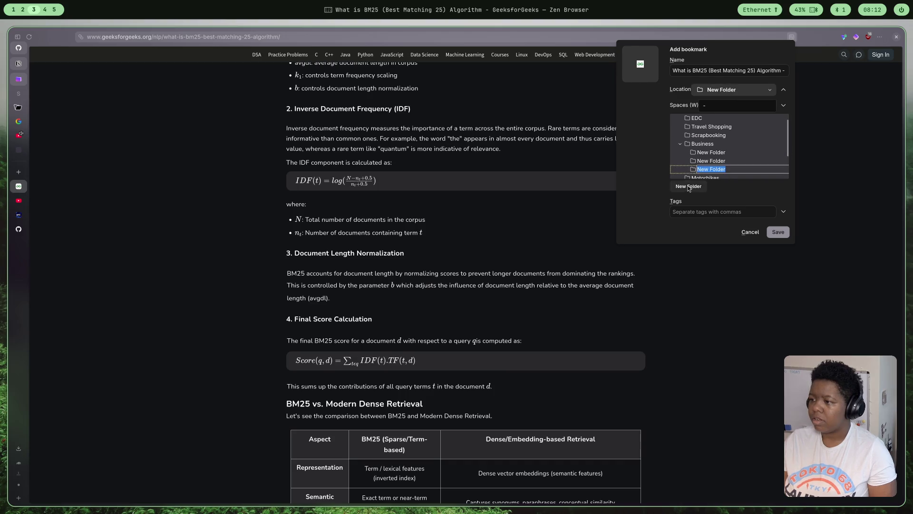
left_click(680, 143)
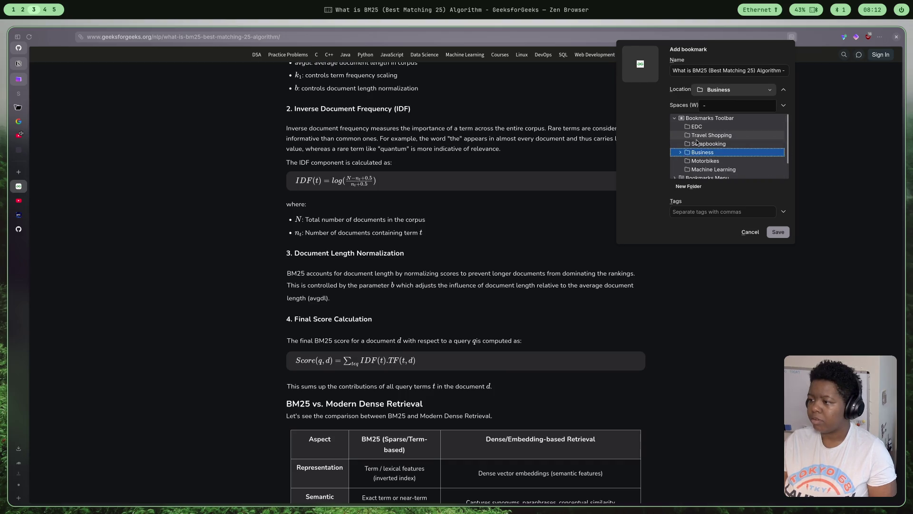
Create an LLM Zoomcamp folder under Bookmarks Toolbar and save the bookmark there
left_click(702, 118)
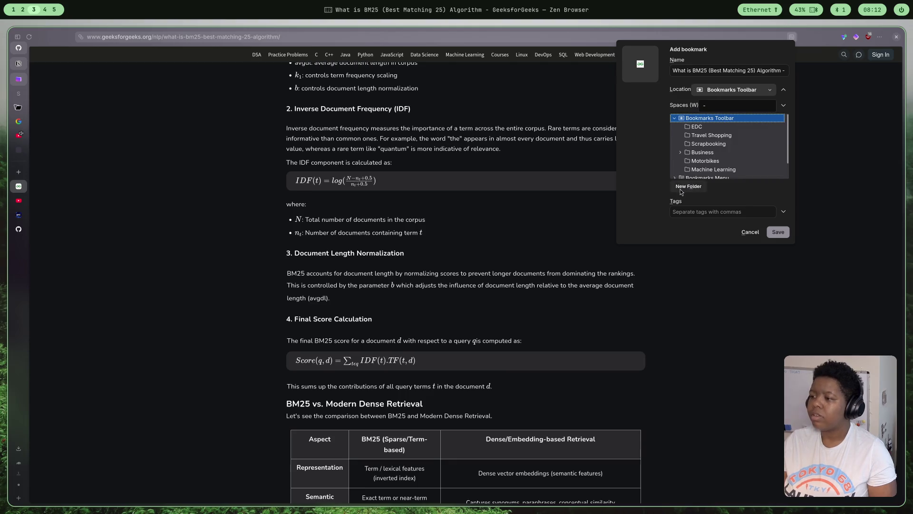
left_click(684, 187)
type("LLM")
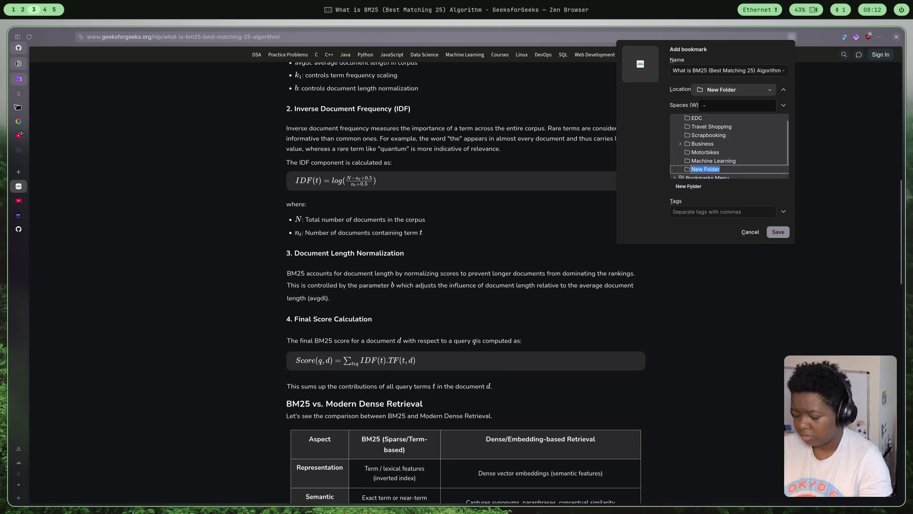
type("M")
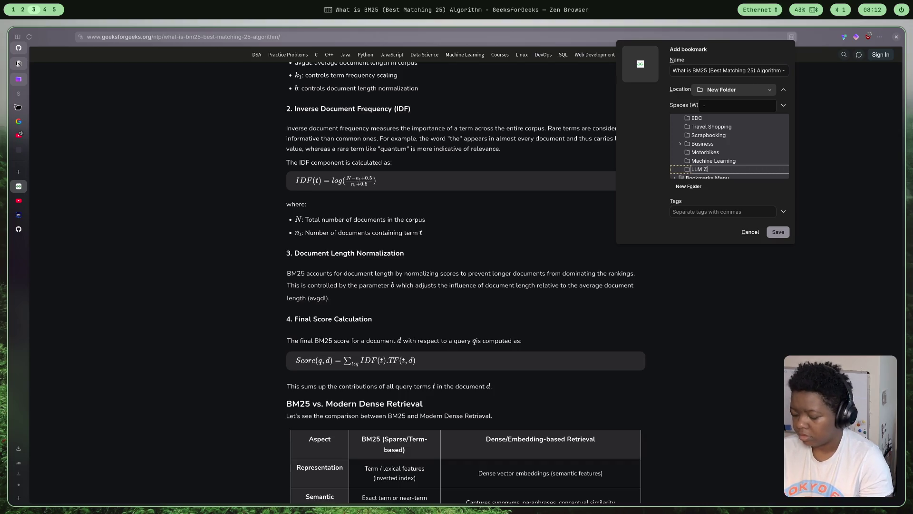
type("Zoomcamp")
key("Return")
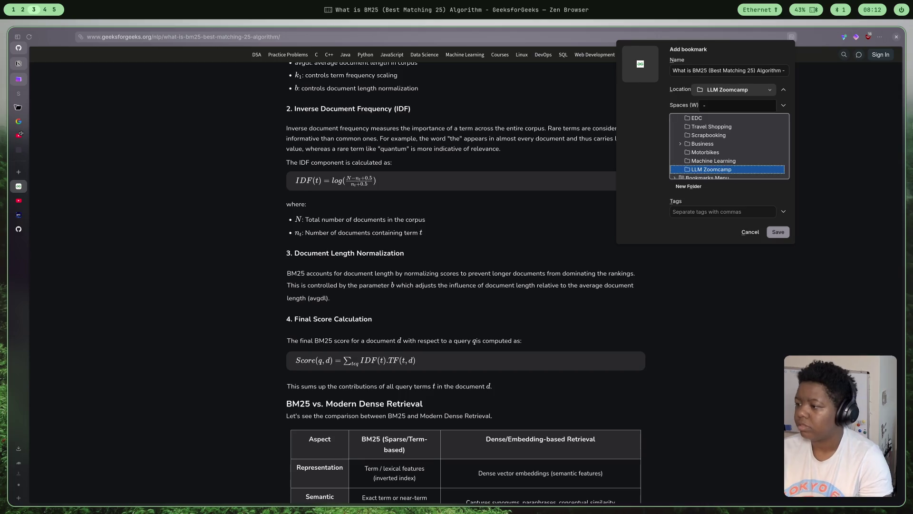
left_click(788, 235)
scroll(676, 224, "down", 1)
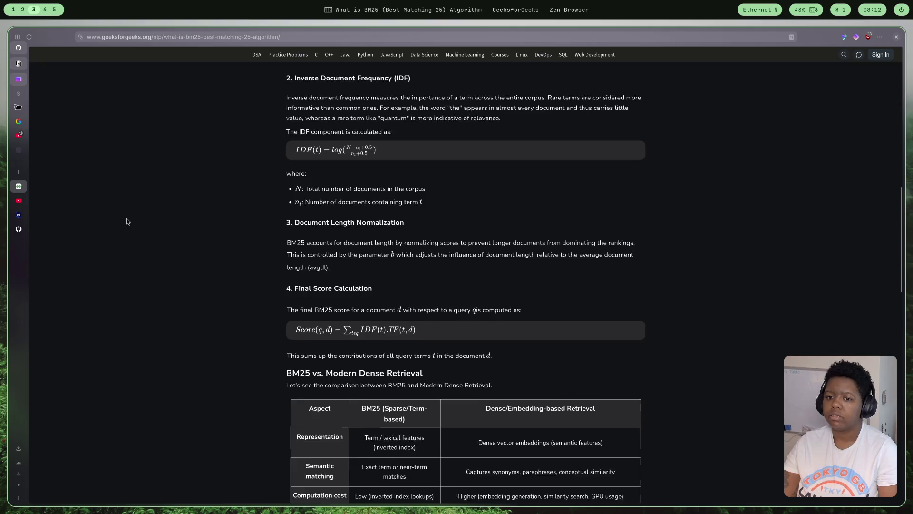
scroll(126, 217, "down", 1)
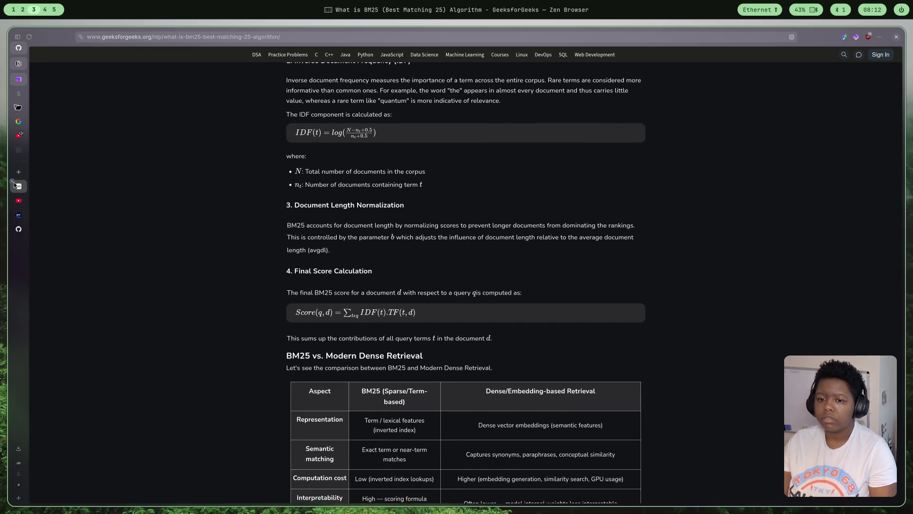
Close the GeeksforGeeks tab and resume the LLM Zoomcamp 2.1 vector search video
middle_click(12, 185)
left_click(382, 234)
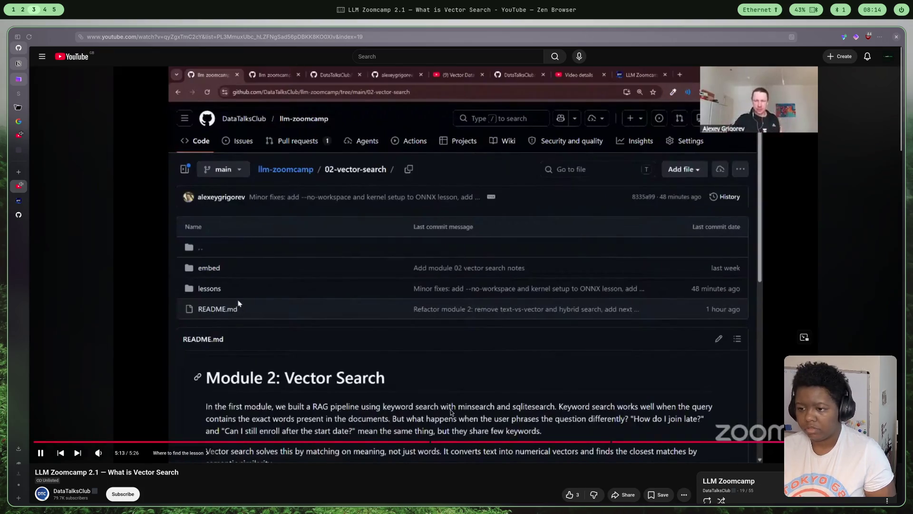
scroll(379, 200, "down", 1)
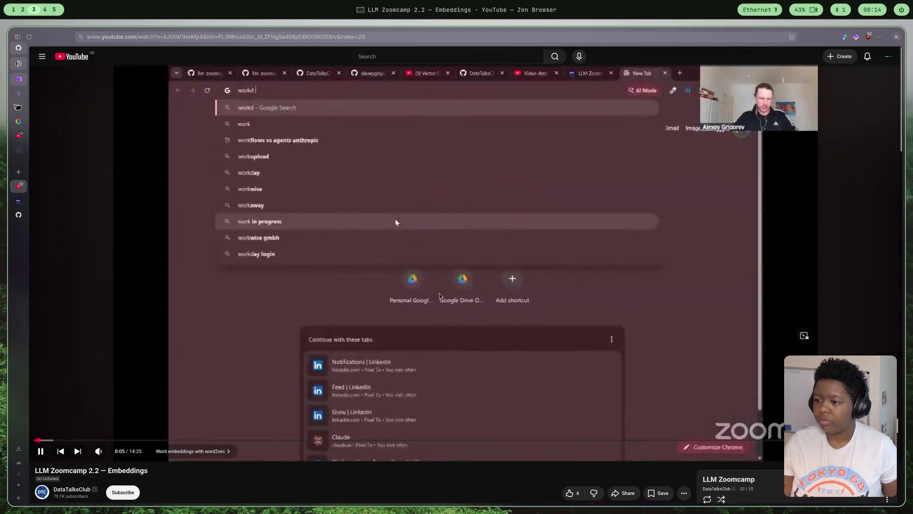
scroll(351, 269, "down", 1)
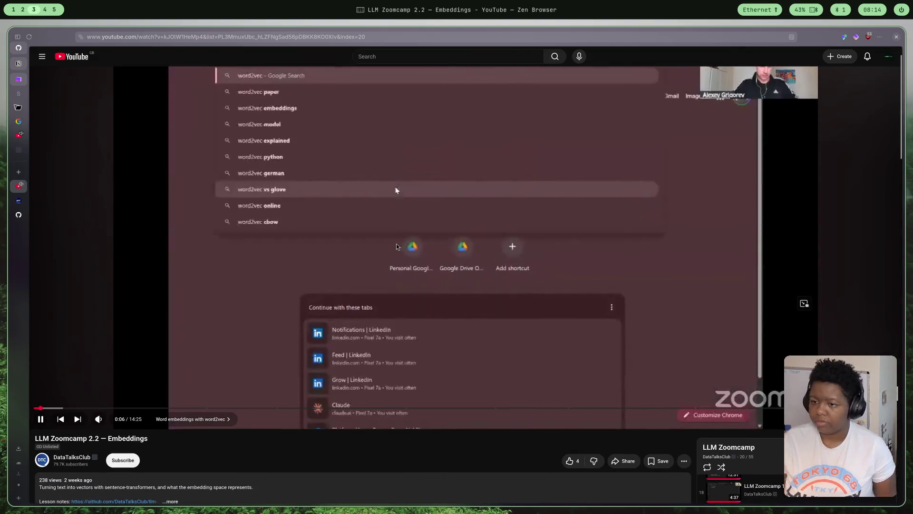
scroll(729, 133, "down", 1)
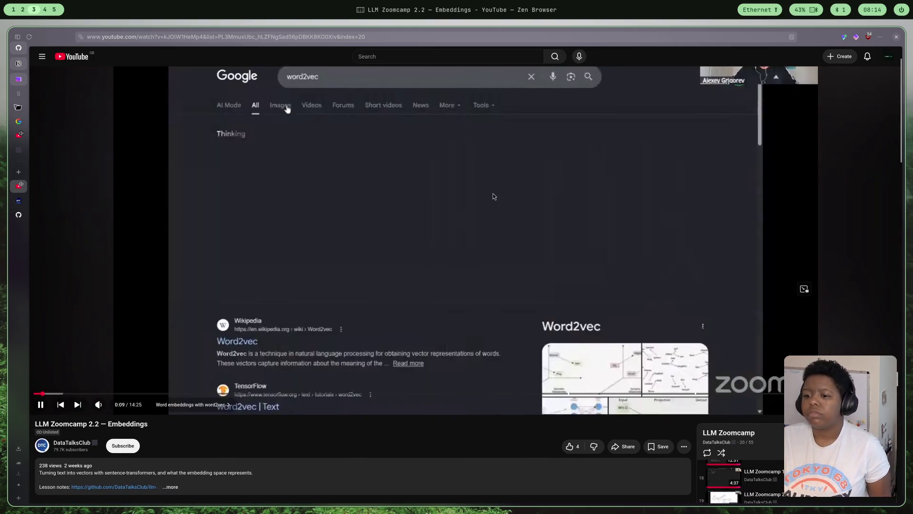
scroll(426, 296, "down", 2)
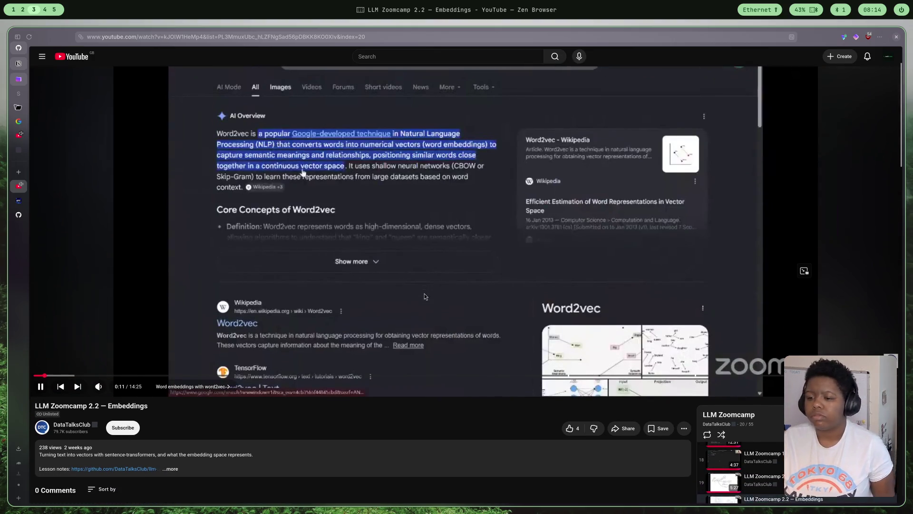
scroll(405, 296, "up", 2)
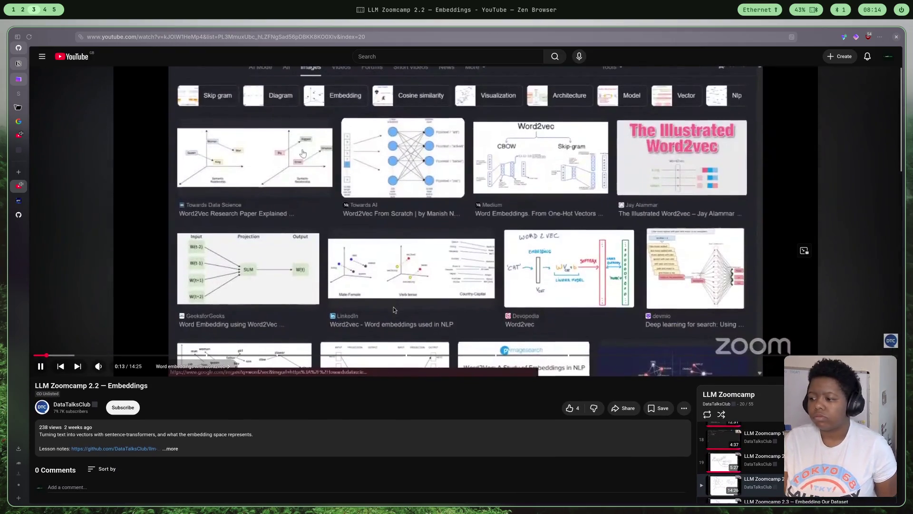
scroll(428, 299, "up", 1)
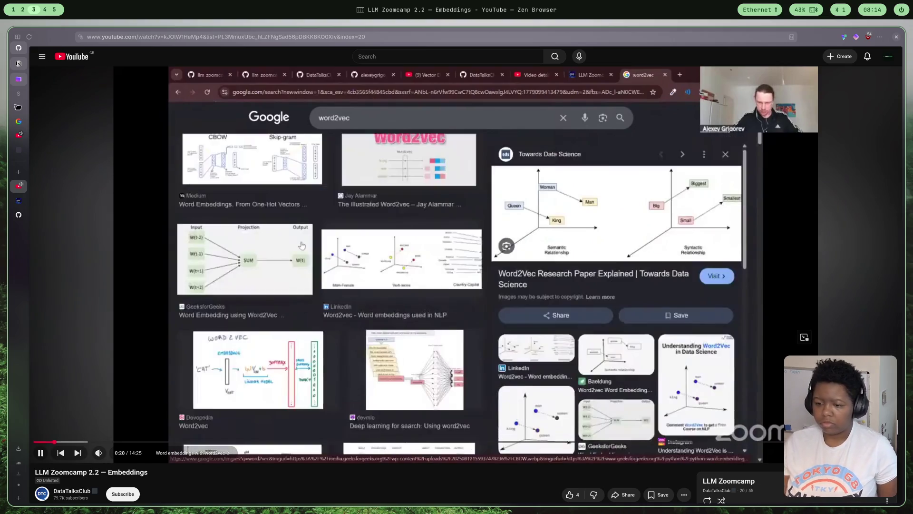
Pause the Embeddings video back at its start and switch to the GitHub intro lesson
left_click(128, 181)
scroll(128, 181, "down", 1)
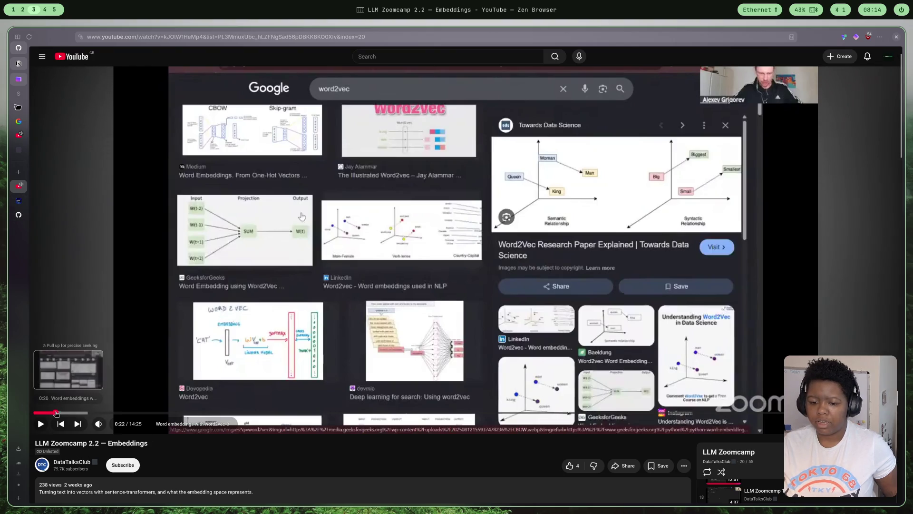
left_click(36, 412)
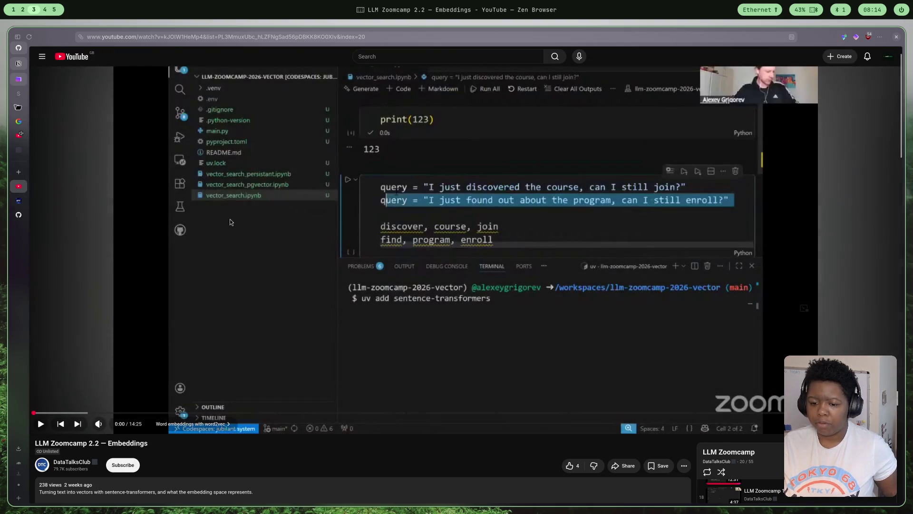
scroll(510, 346, "down", 3)
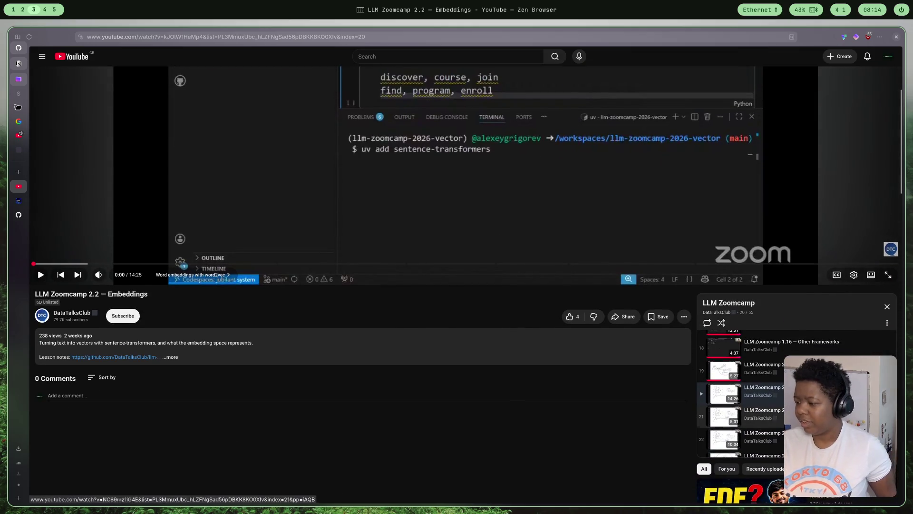
scroll(799, 370, "down", 1)
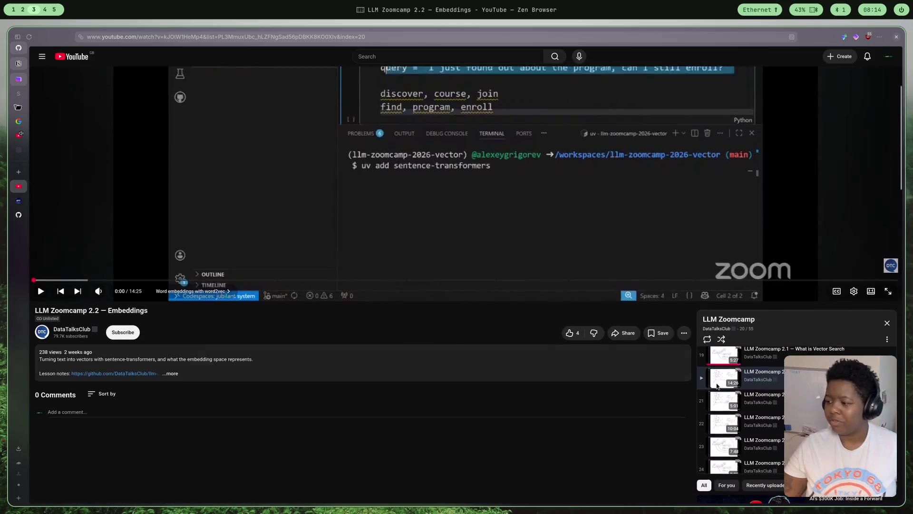
scroll(430, 393, "up", 3)
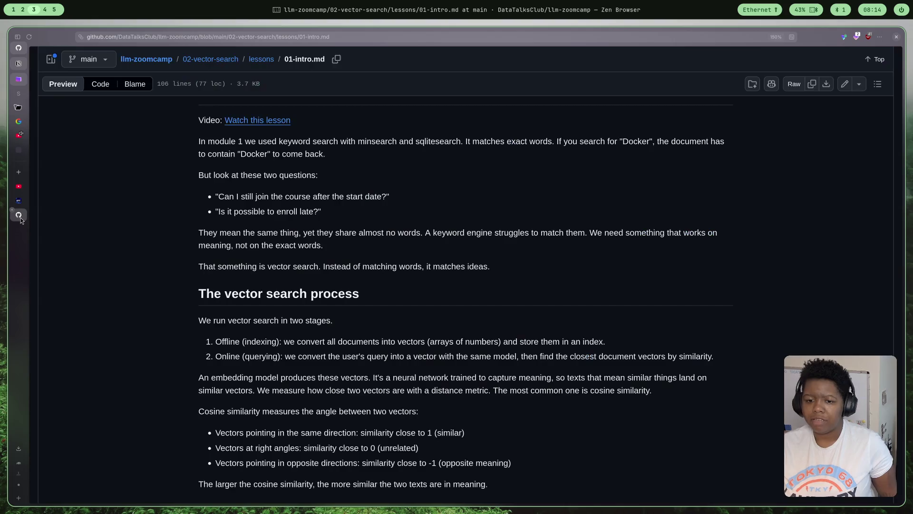
left_click(19, 215)
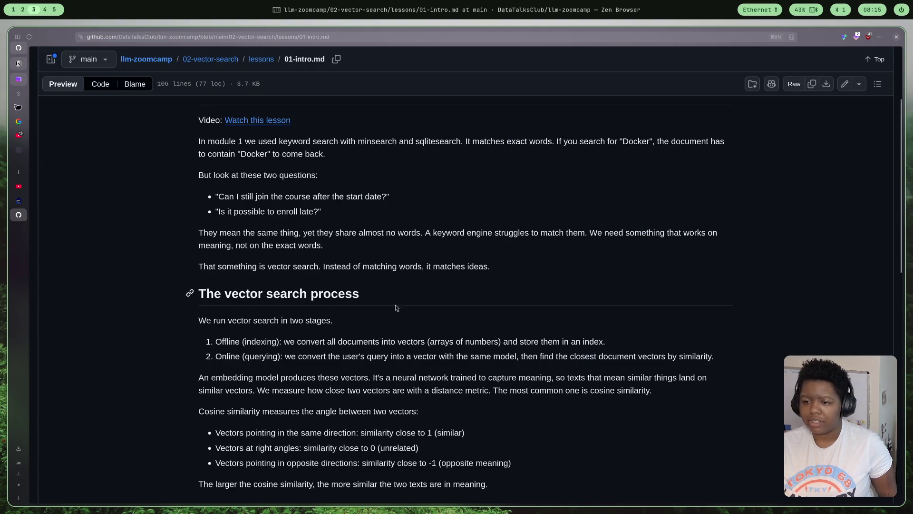
scroll(397, 309, "up", 1)
scroll(300, 346, "down", 1)
scroll(300, 346, "down", 1)
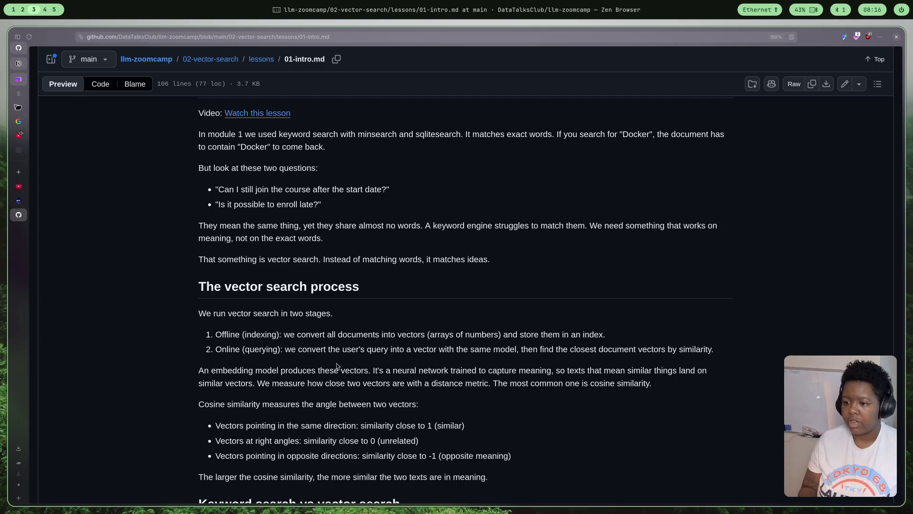
scroll(329, 360, "down", 1)
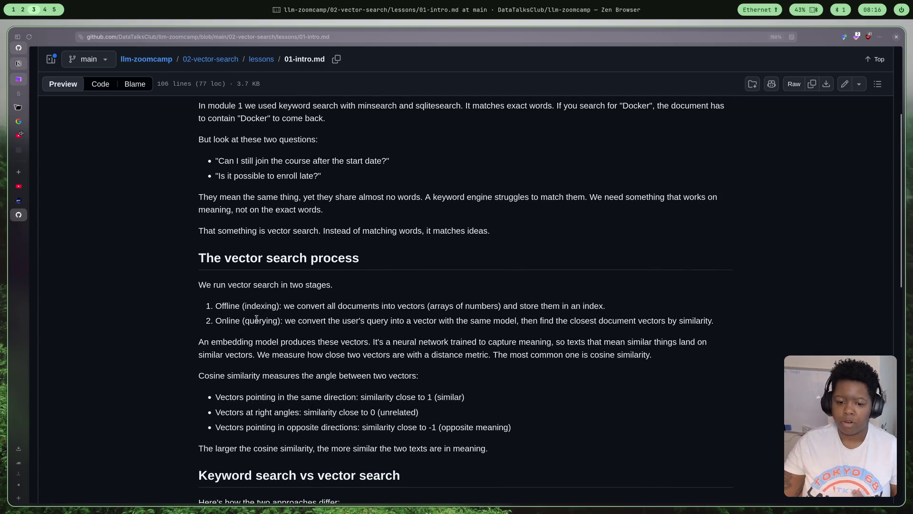
scroll(368, 428, "down", 1)
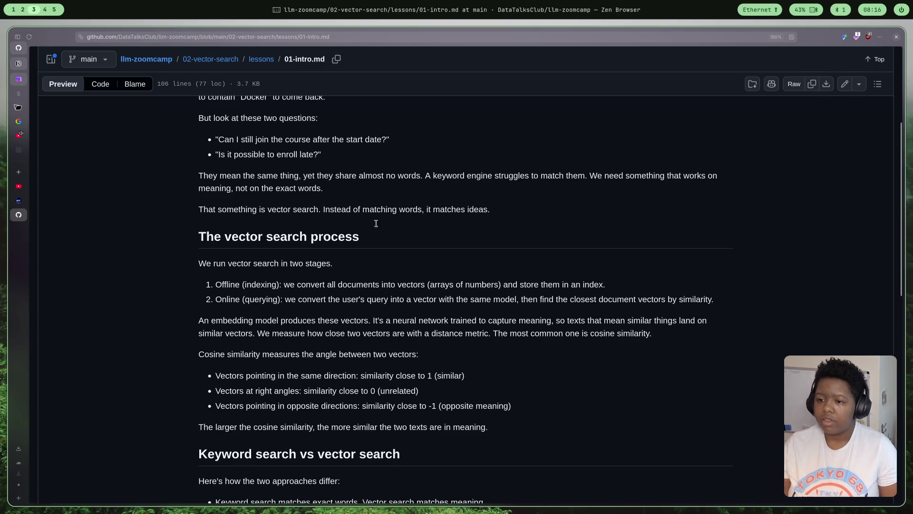
scroll(518, 312, "up", 3)
scroll(517, 312, "down", 2)
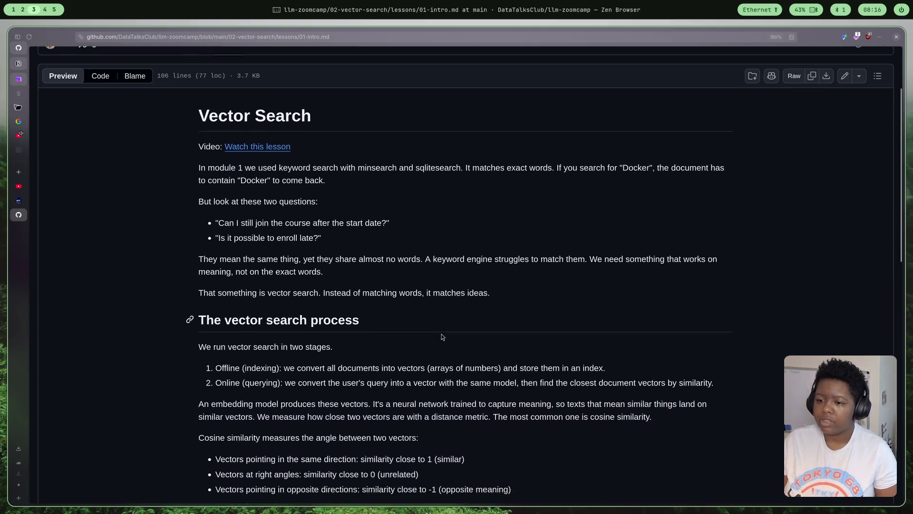
scroll(478, 302, "down", 1)
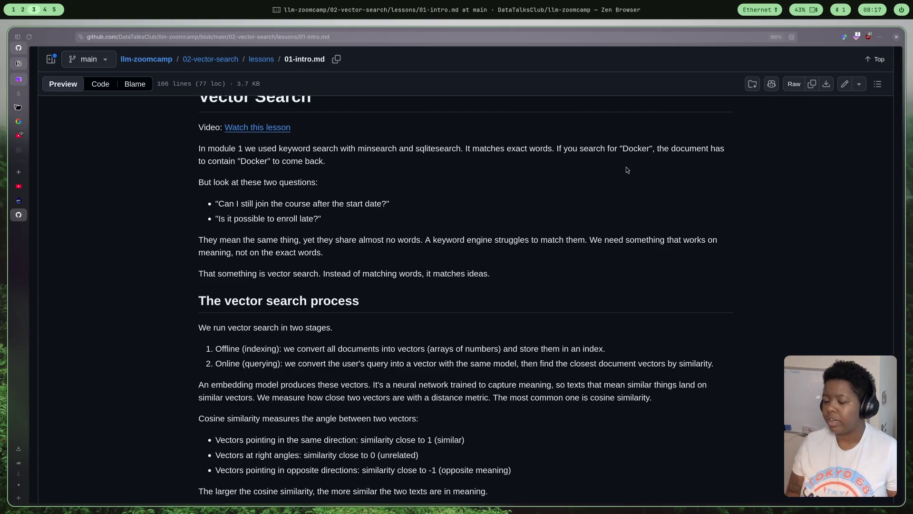
scroll(561, 201, "down", 2)
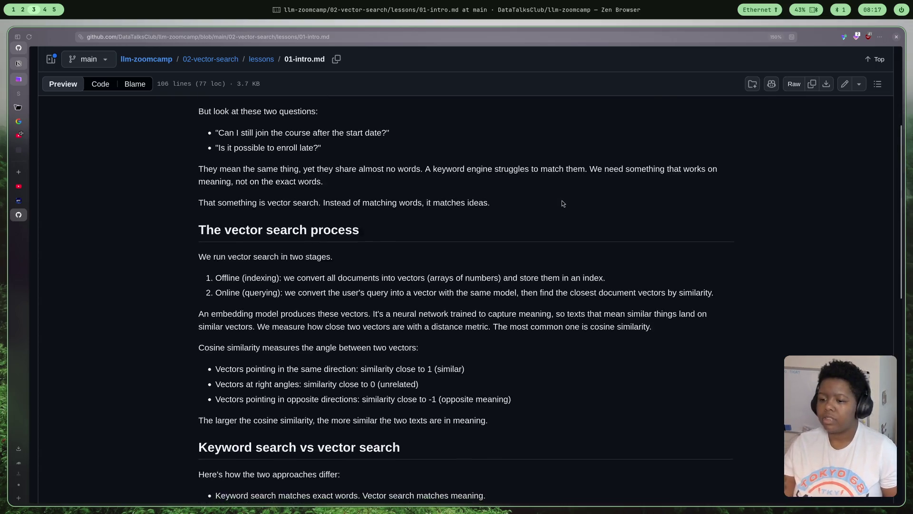
scroll(561, 200, "down", 3)
scroll(548, 202, "up", 1)
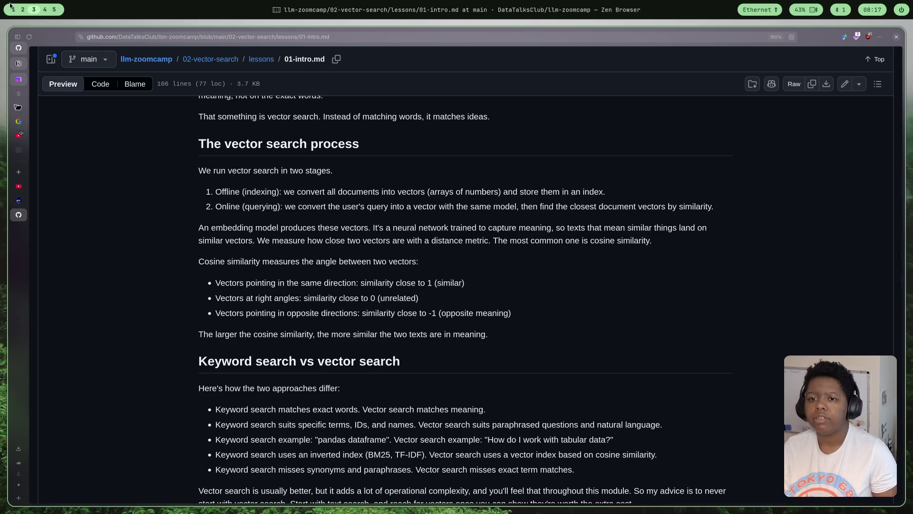
Read through the 01-intro.md lesson, then switch to the VSCodium notebook on workspace 2
left_click(23, 9)
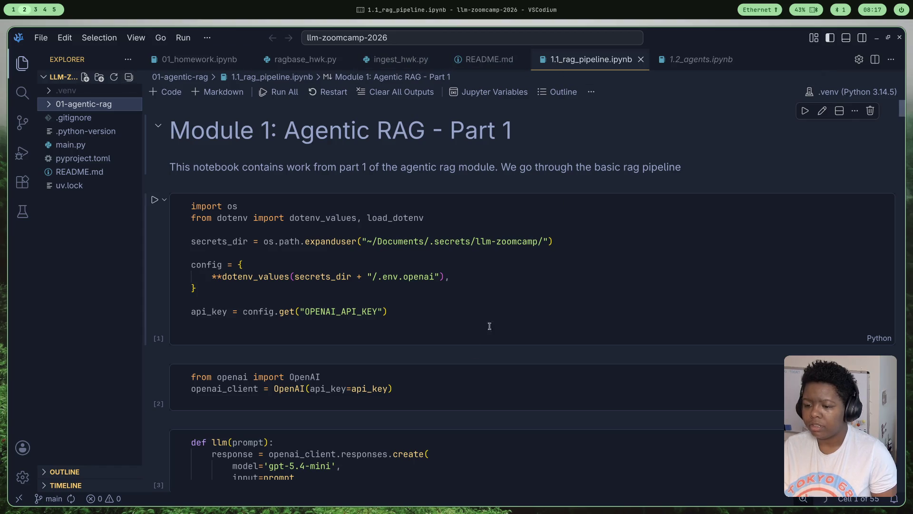
scroll(496, 422, "down", 2)
scroll(496, 422, "down", 5)
scroll(496, 422, "down", 10)
scroll(496, 422, "down", 5)
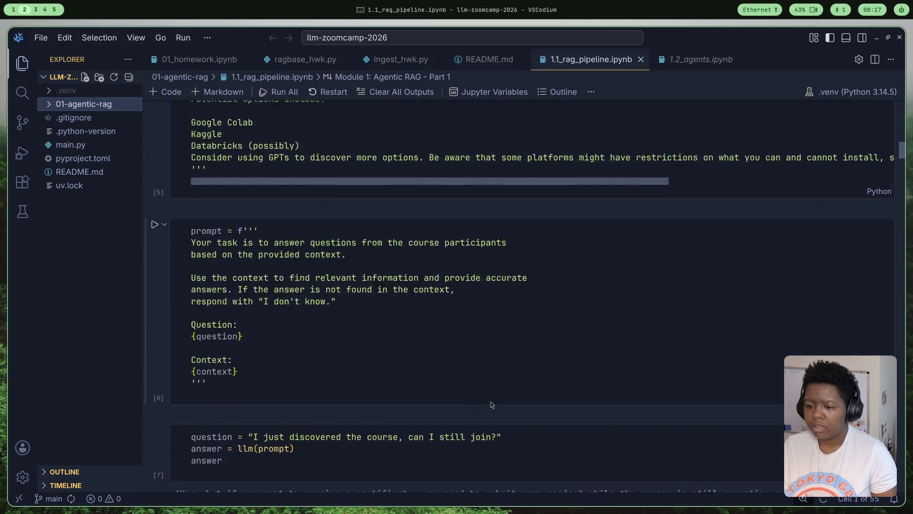
scroll(496, 422, "down", 5)
scroll(495, 355, "down", 3)
scroll(488, 346, "down", 3)
scroll(488, 342, "down", 5)
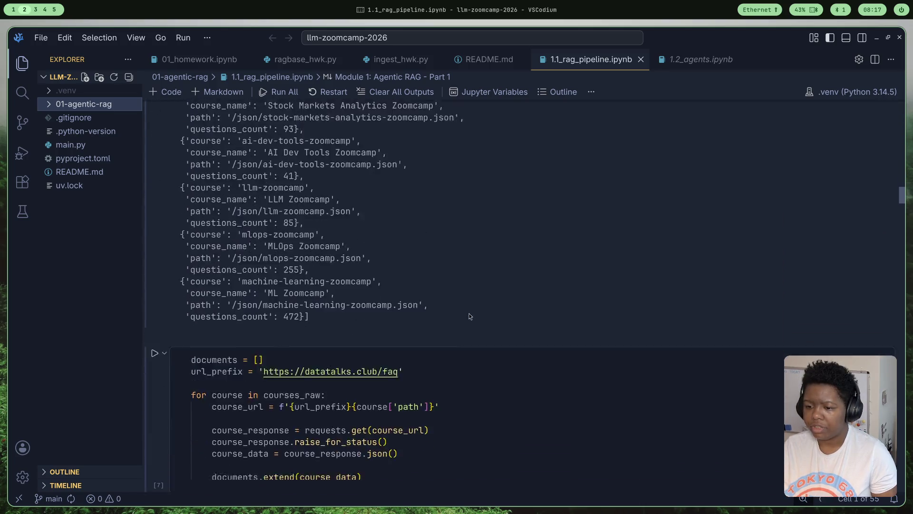
scroll(469, 312, "down", 5)
scroll(464, 299, "down", 2)
scroll(475, 301, "down", 3)
scroll(475, 302, "down", 1)
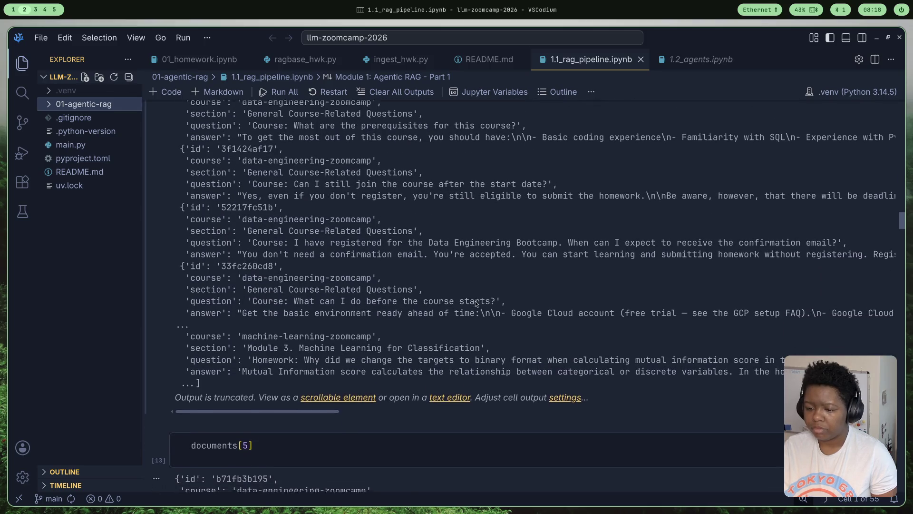
scroll(474, 305, "down", 1)
scroll(474, 309, "down", 1)
scroll(474, 316, "down", 3)
scroll(474, 315, "down", 3)
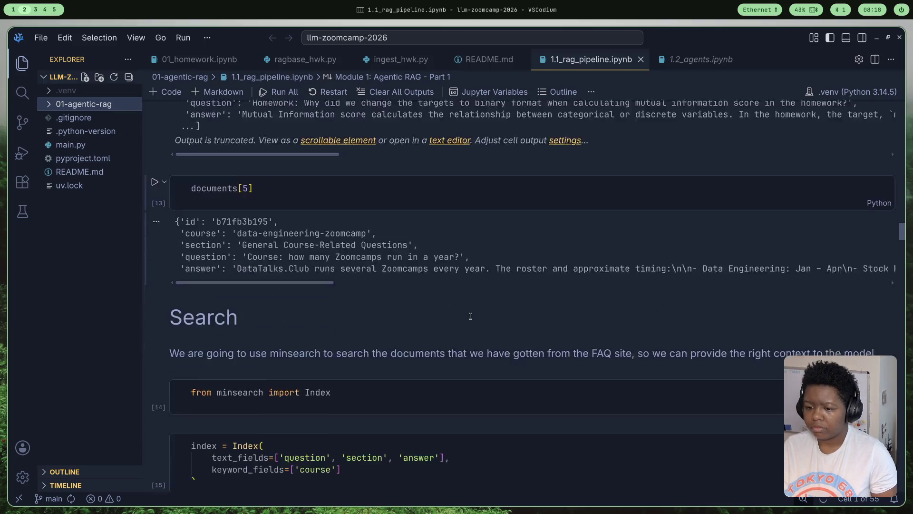
scroll(471, 317, "down", 1)
scroll(469, 319, "down", 2)
scroll(460, 315, "down", 2)
scroll(457, 315, "down", 1)
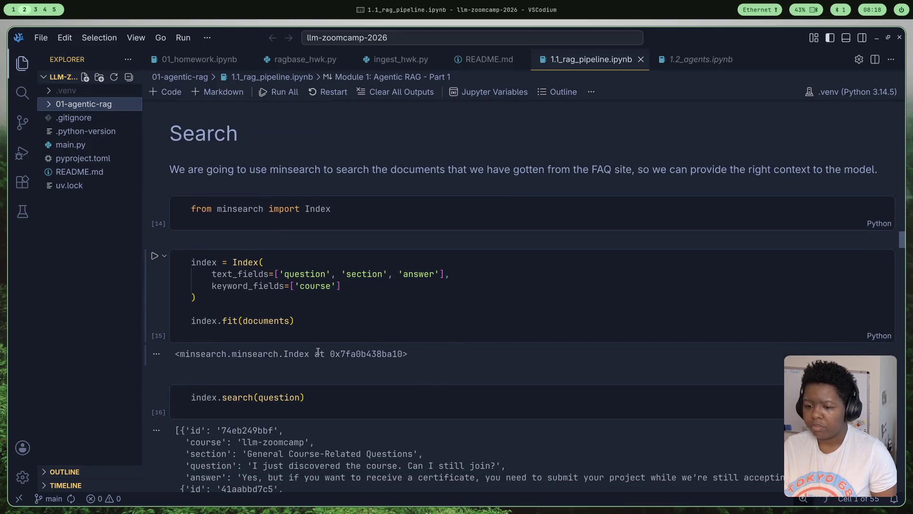
scroll(191, 362, "down", 2)
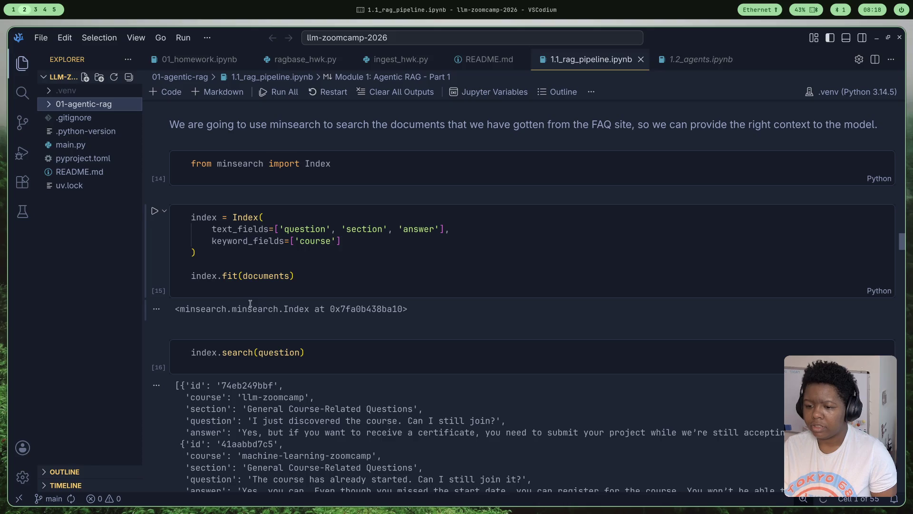
scroll(250, 303, "down", 2)
scroll(248, 300, "down", 1)
scroll(246, 294, "up", 1)
mouse_move(270, 289)
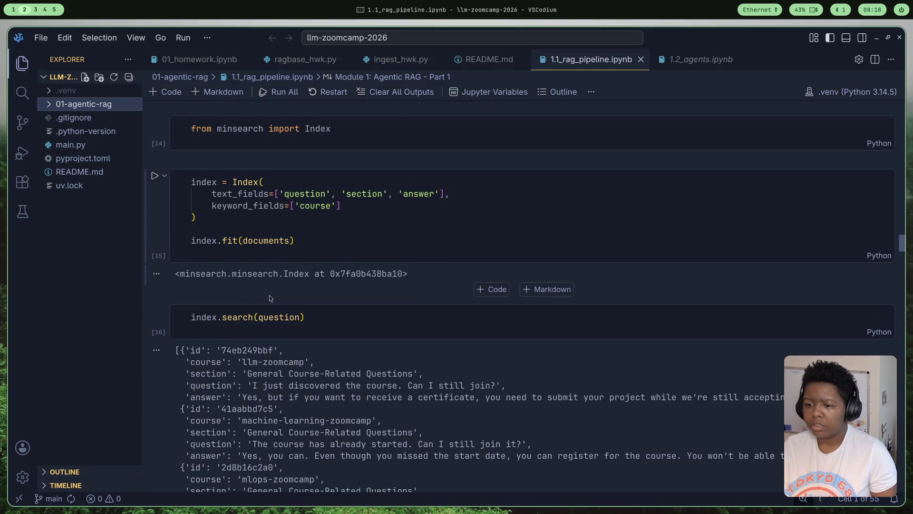
scroll(270, 298, "down", 1)
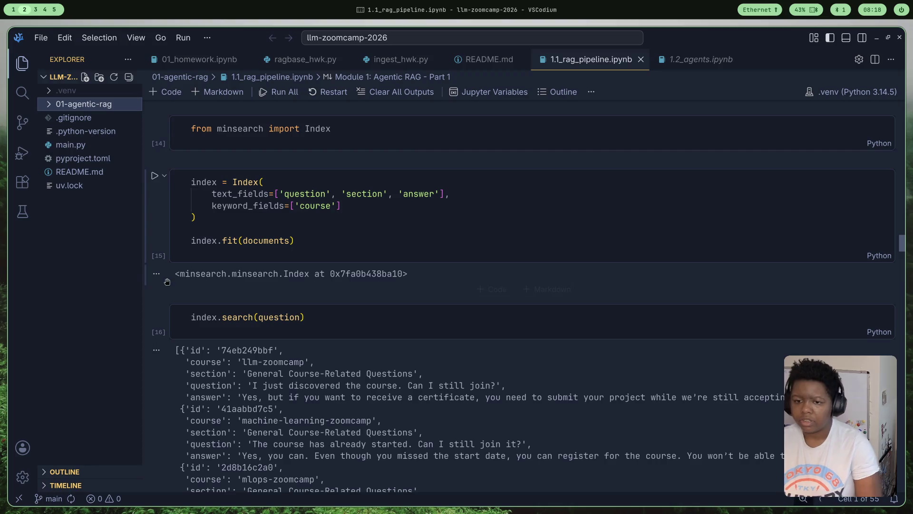
scroll(317, 283, "up", 1)
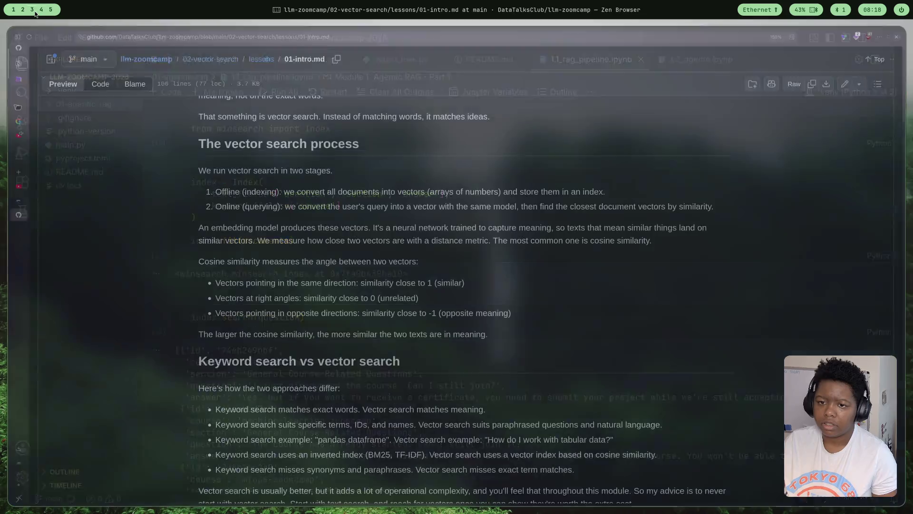
Review the notebook's minsearch Index and search cells, then return to the browser on workspace 3
left_click(34, 9)
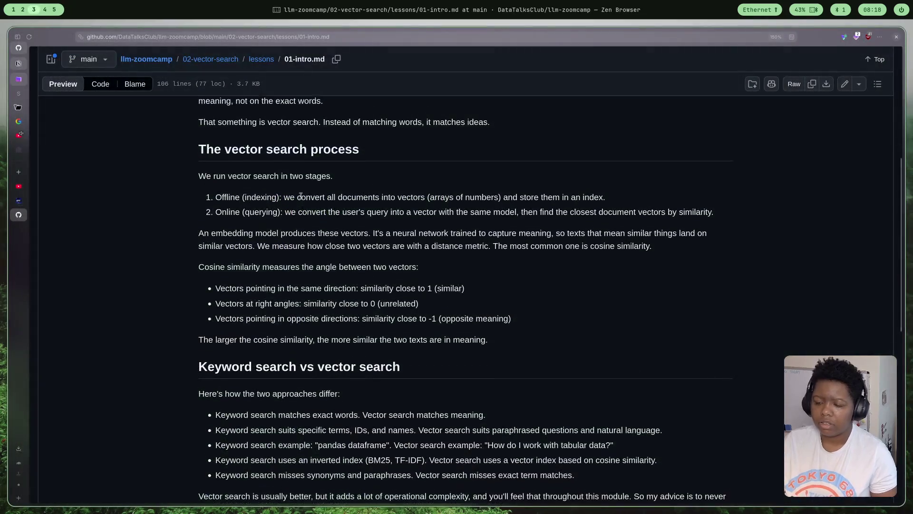
Search DuckDuckGo for 'minsearch index github' from a new tab
key("ctrl+t")
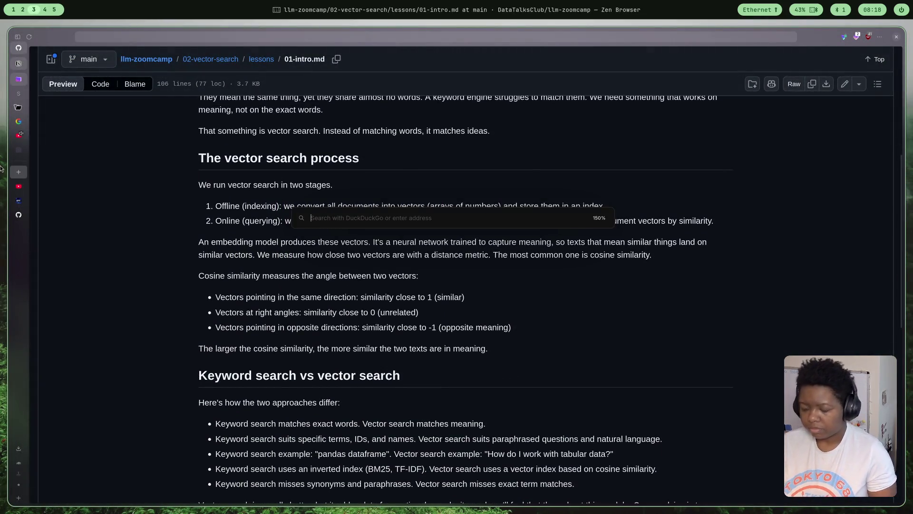
type("minsearc")
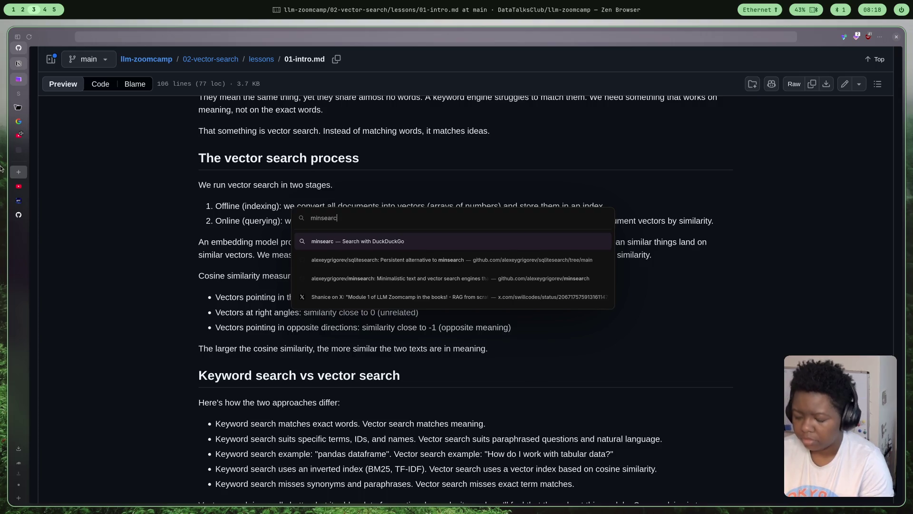
type("h index ")
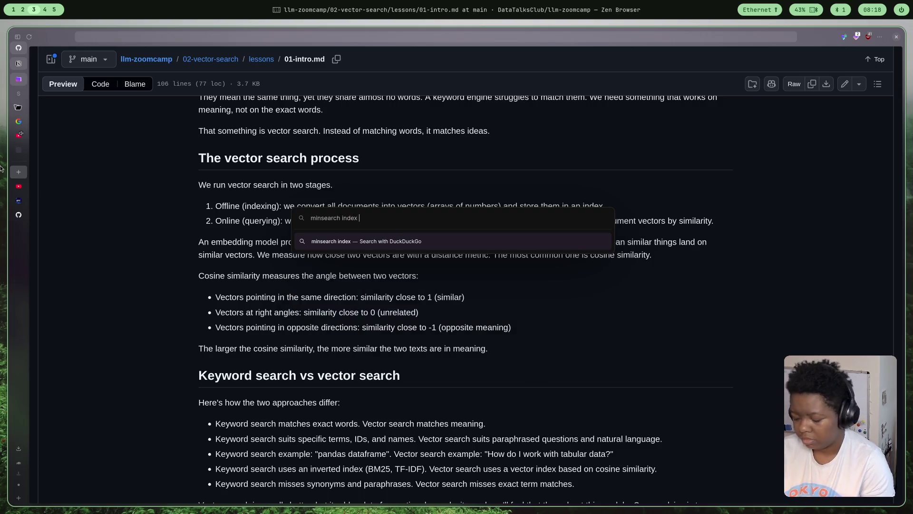
type("github")
key("Return")
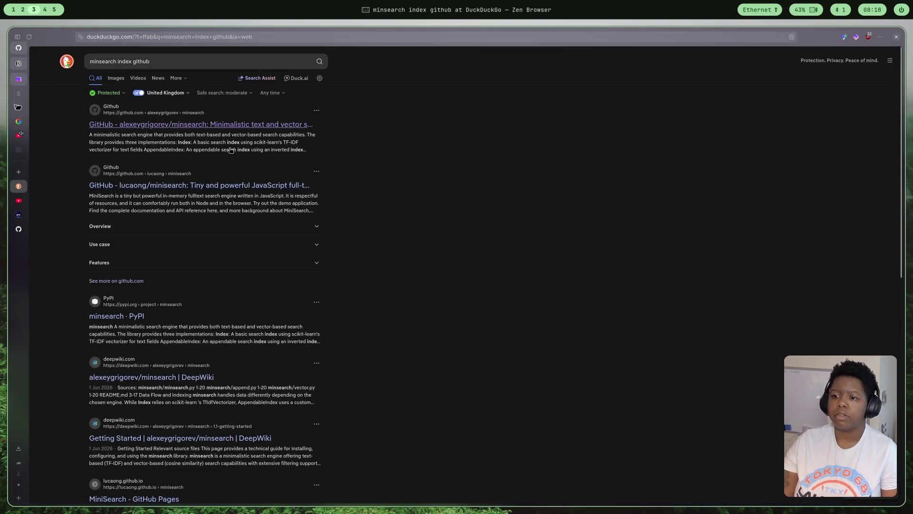
Navigate from the alexeygrigorev/minsearch result into the minsearch folder and minsearch.py
left_click(243, 126)
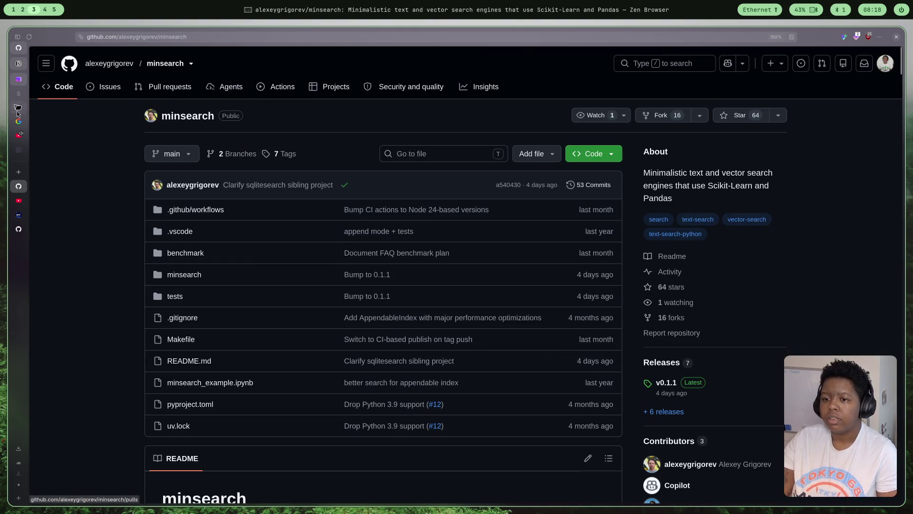
scroll(140, 274, "down", 4)
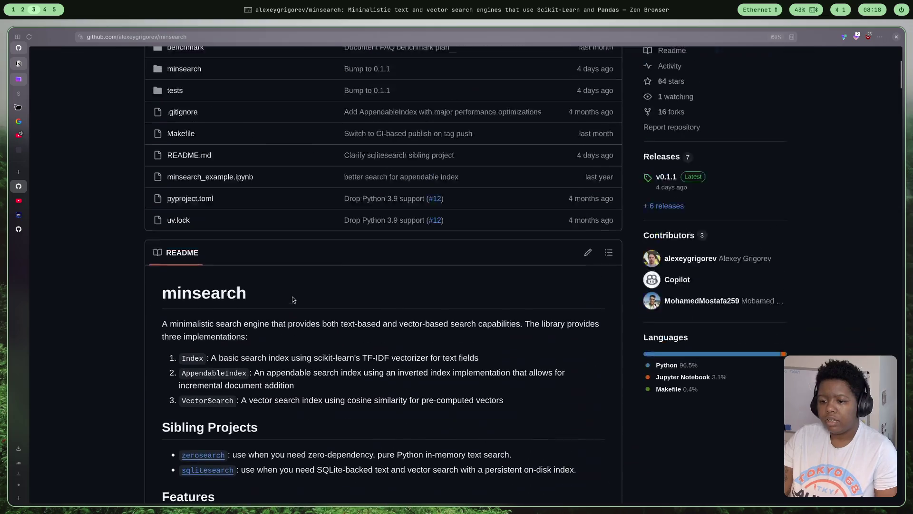
scroll(140, 274, "up", 1)
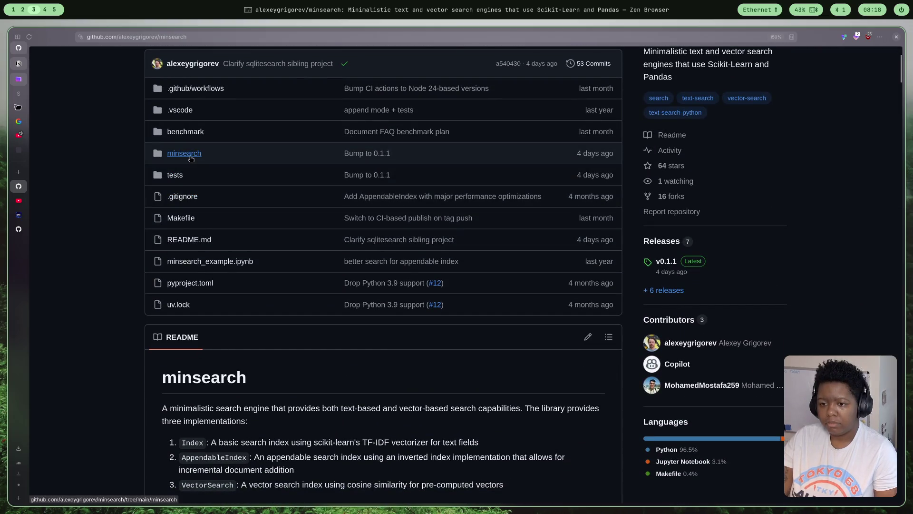
left_click(187, 154)
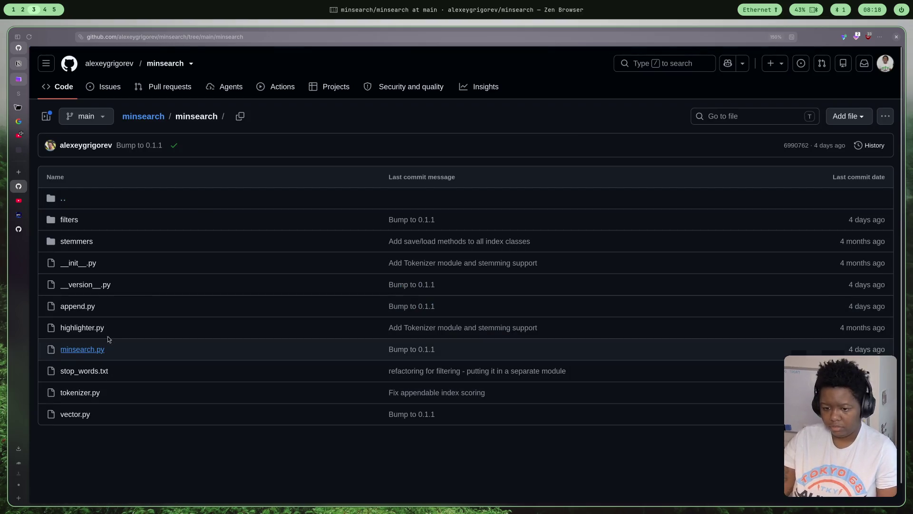
left_click(92, 349)
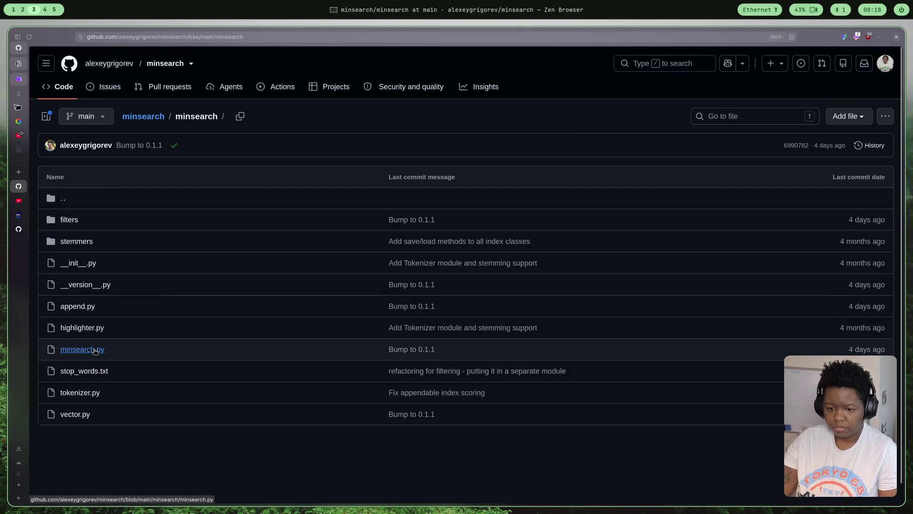
scroll(278, 331, "down", 5)
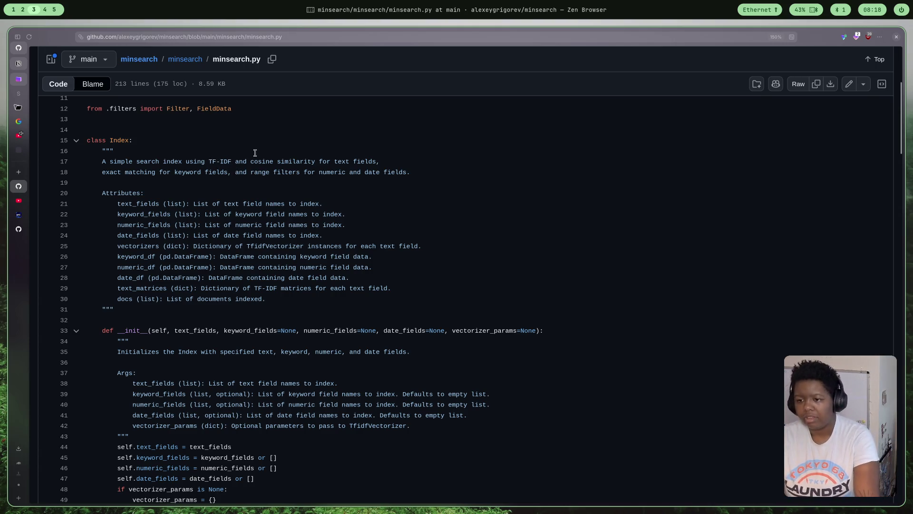
scroll(297, 218, "up", 1)
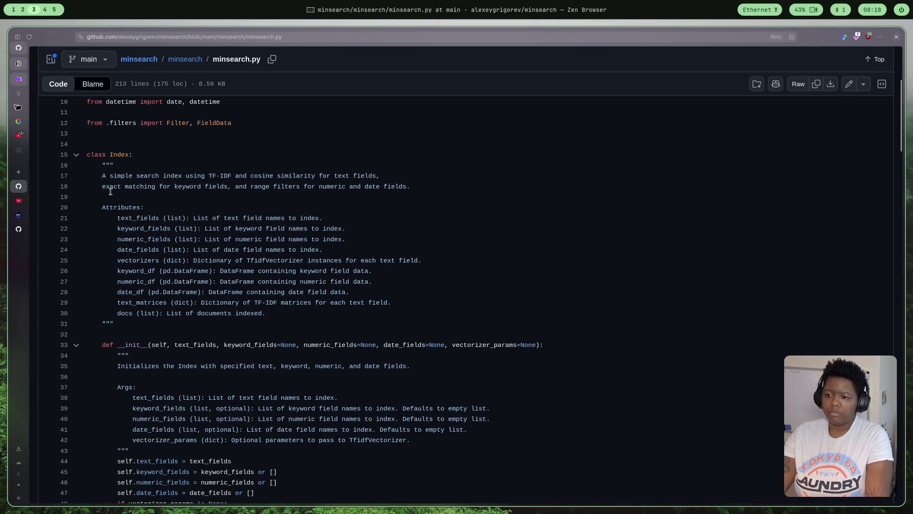
Read the Index constructor's keyword-field comment, then return to the VSCodium notebook
left_click_drag(105, 186, 233, 187)
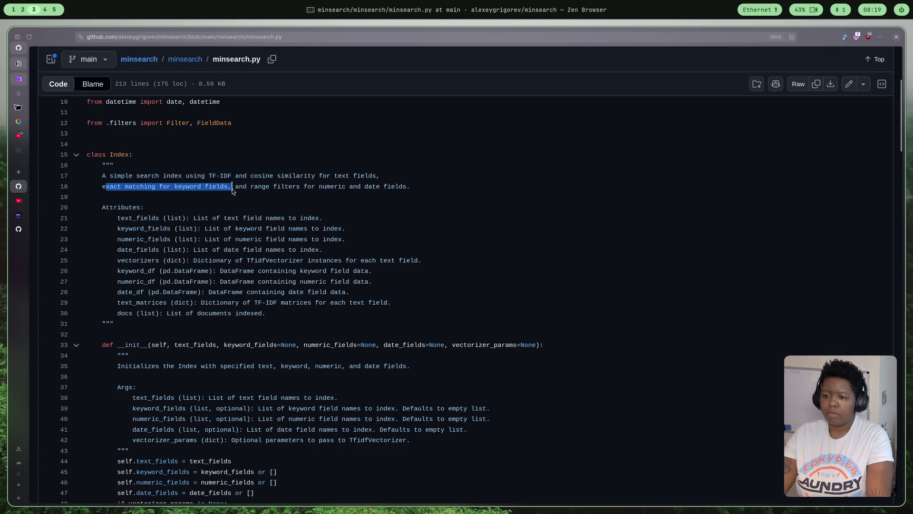
left_click(308, 186)
scroll(116, 227, "down", 1)
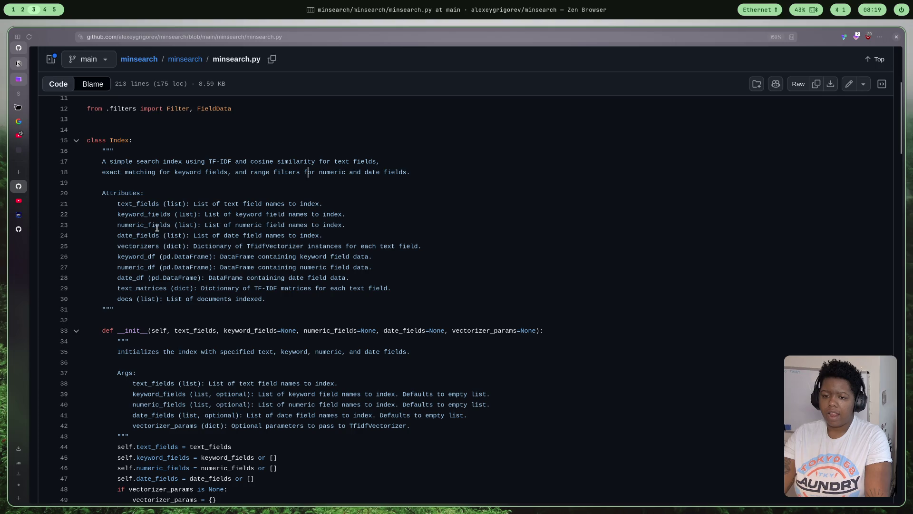
scroll(159, 231, "down", 5)
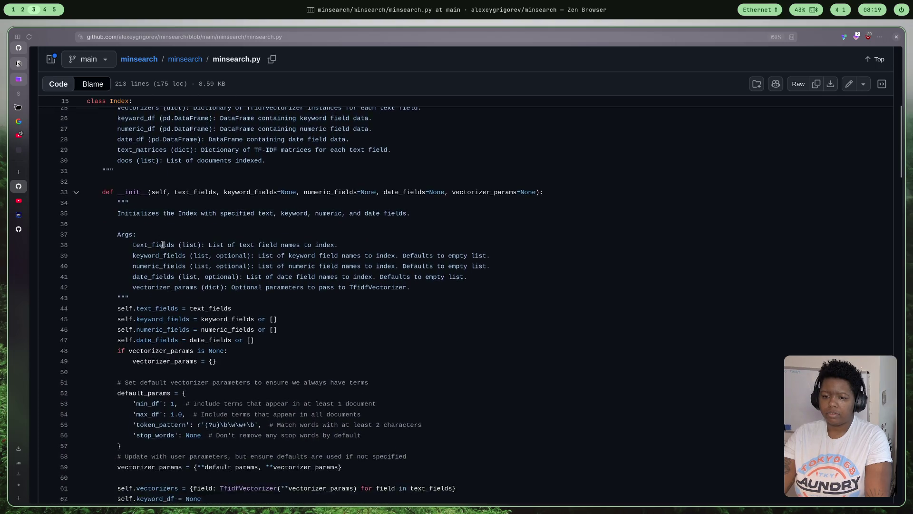
scroll(166, 247, "up", 5)
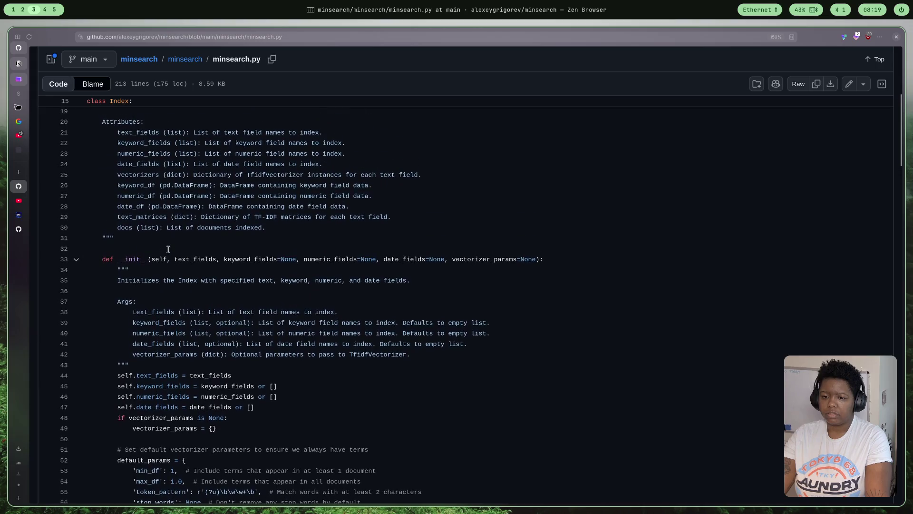
scroll(168, 248, "down", 3)
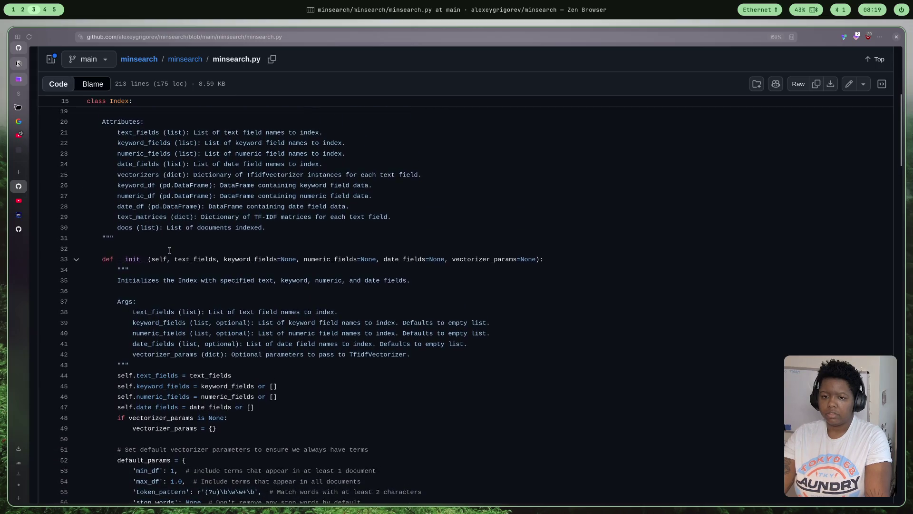
left_click(22, 10)
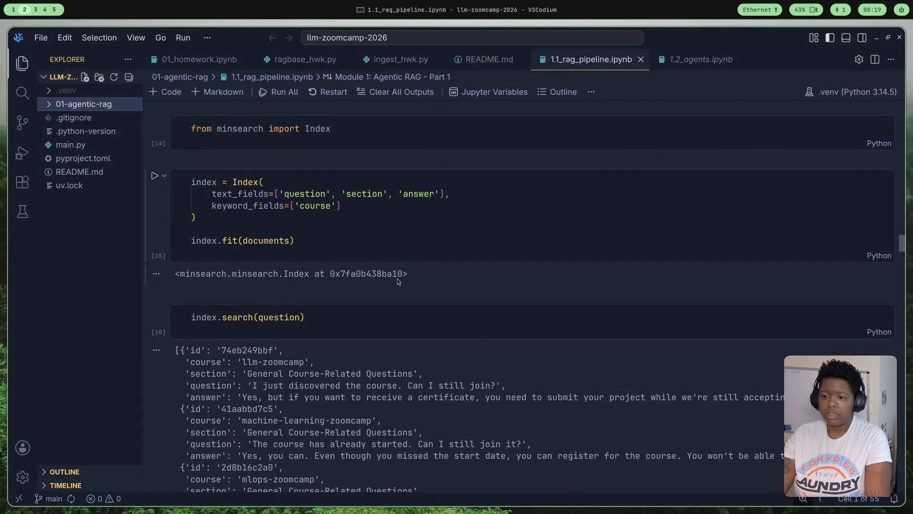
scroll(273, 241, "up", 1)
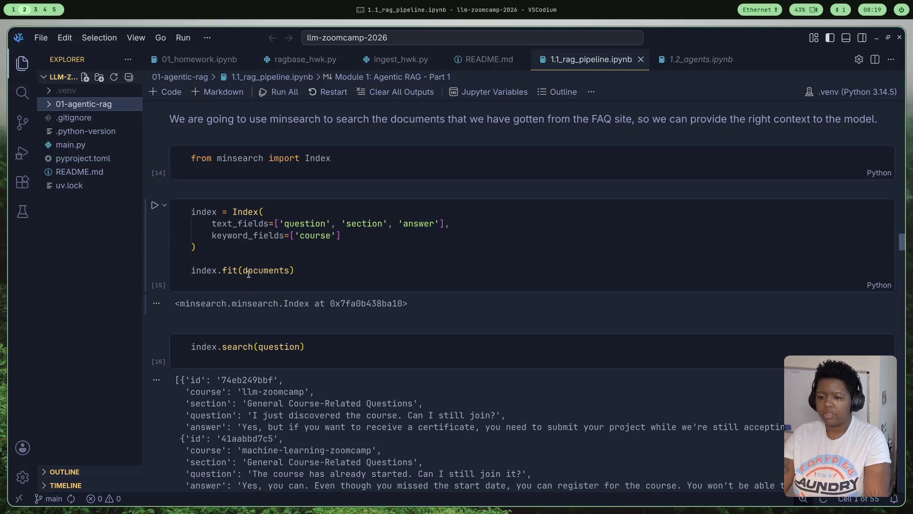
Switch back from the notebook's minsearch cells to minsearch.py on GitHub
left_click(34, 9)
scroll(252, 299, "down", 5)
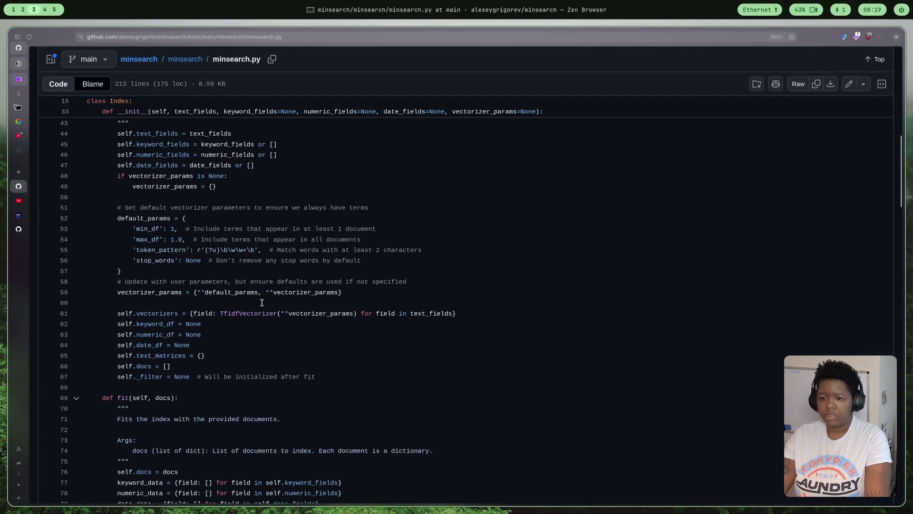
scroll(262, 282, "up", 2)
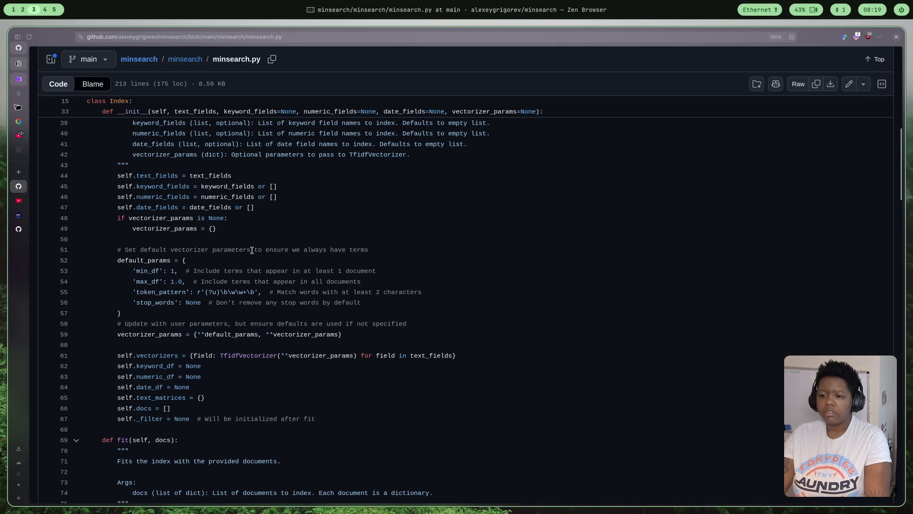
scroll(226, 220, "down", 1)
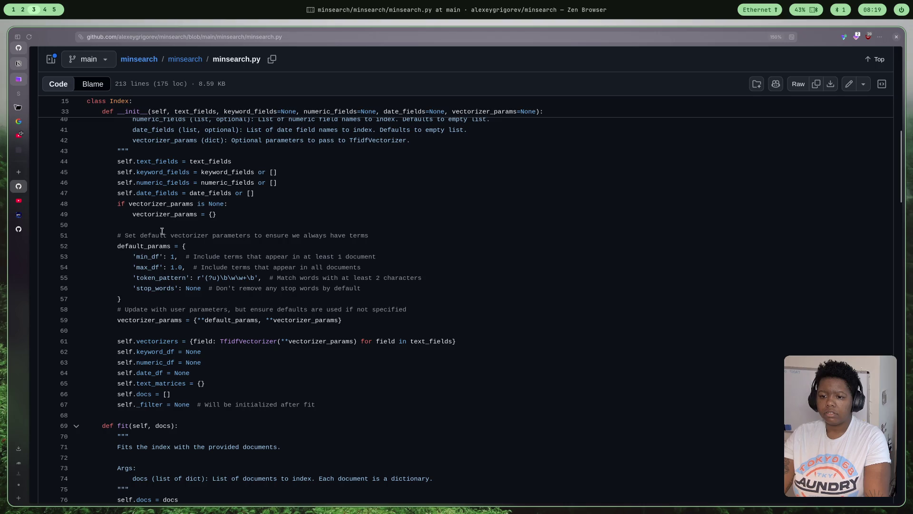
scroll(276, 288, "down", 3)
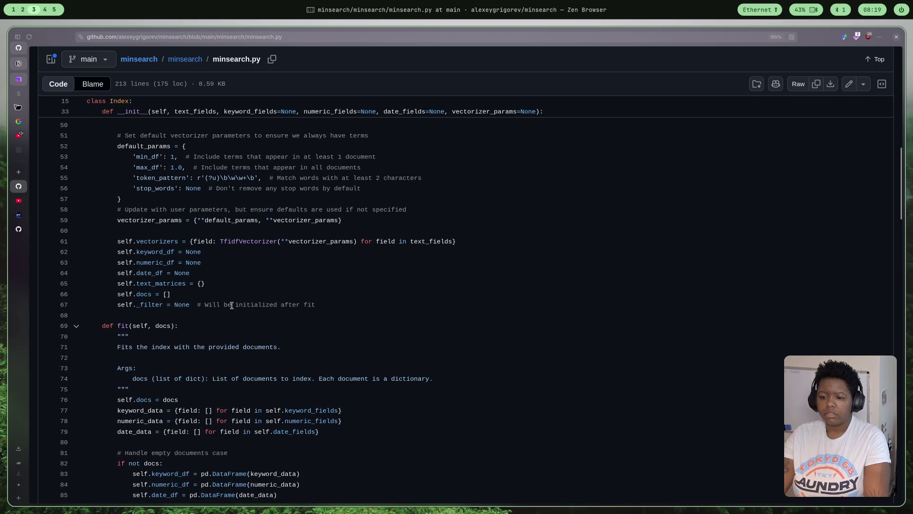
scroll(232, 305, "down", 1)
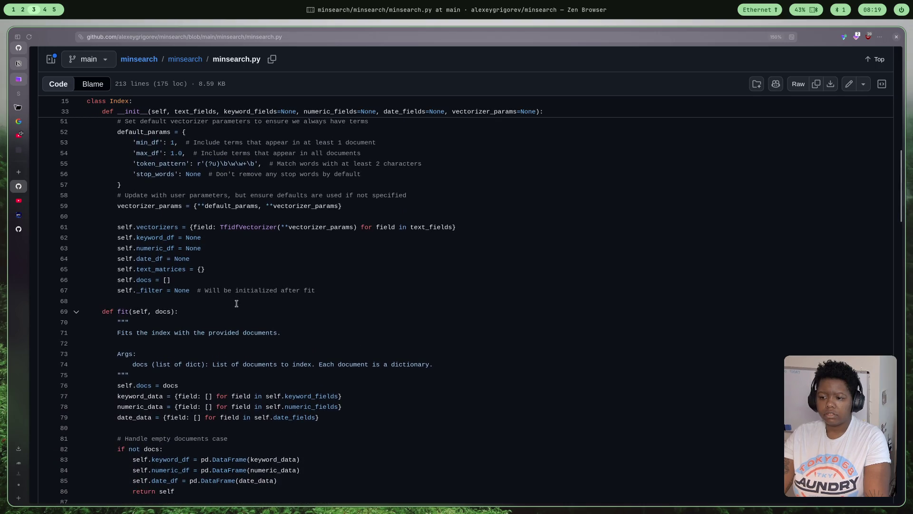
scroll(235, 303, "down", 4)
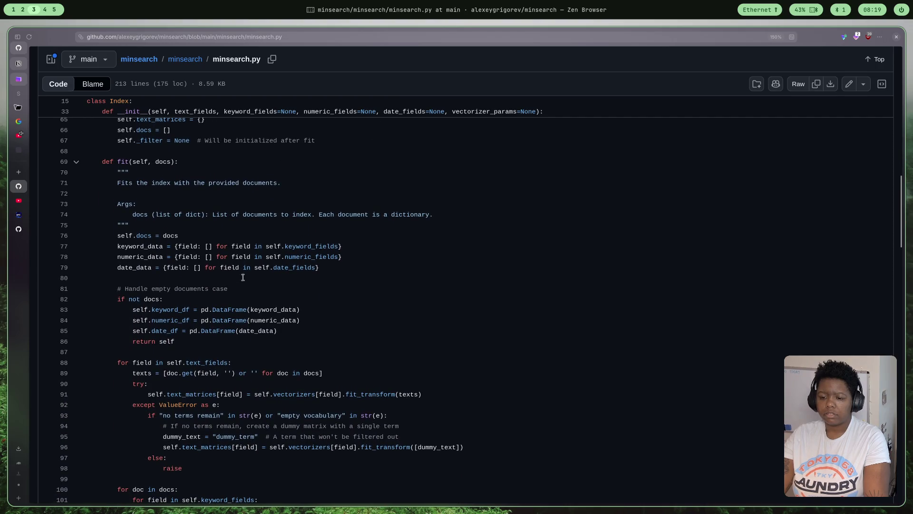
scroll(220, 267, "down", 2)
scroll(219, 285, "down", 2)
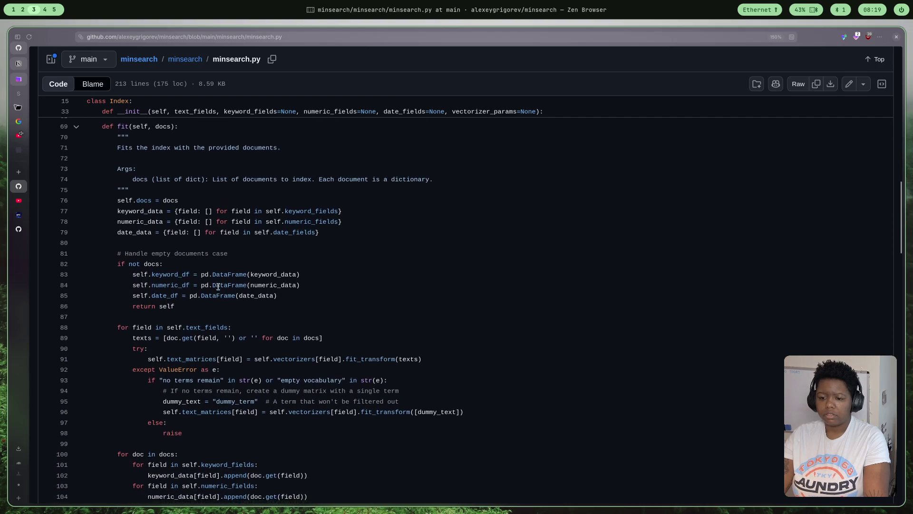
scroll(218, 286, "down", 2)
scroll(221, 288, "down", 3)
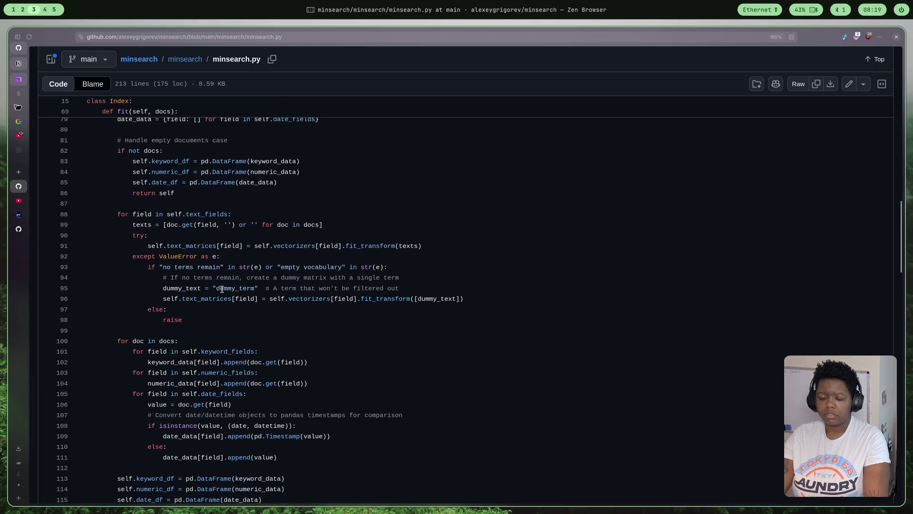
scroll(221, 289, "up", 3)
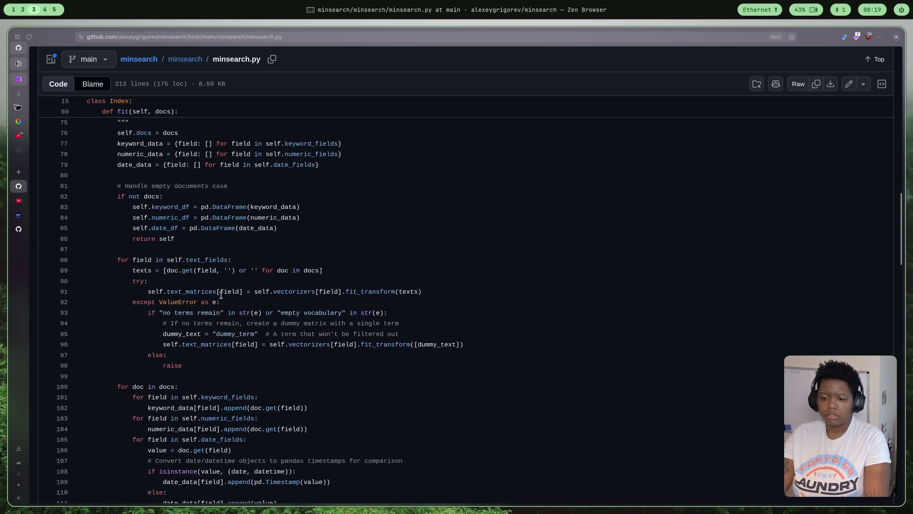
scroll(221, 295, "up", 2)
scroll(222, 295, "up", 2)
scroll(221, 295, "down", 3)
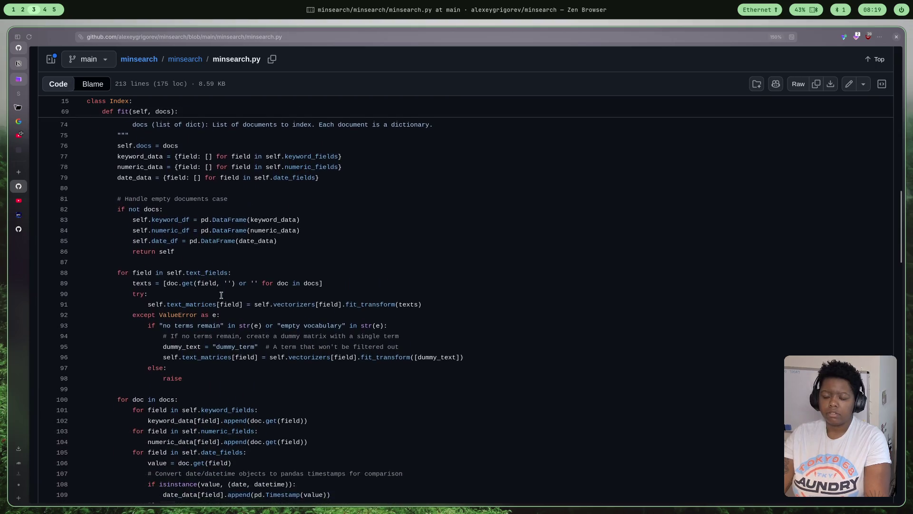
scroll(221, 294, "up", 3)
scroll(221, 295, "down", 1)
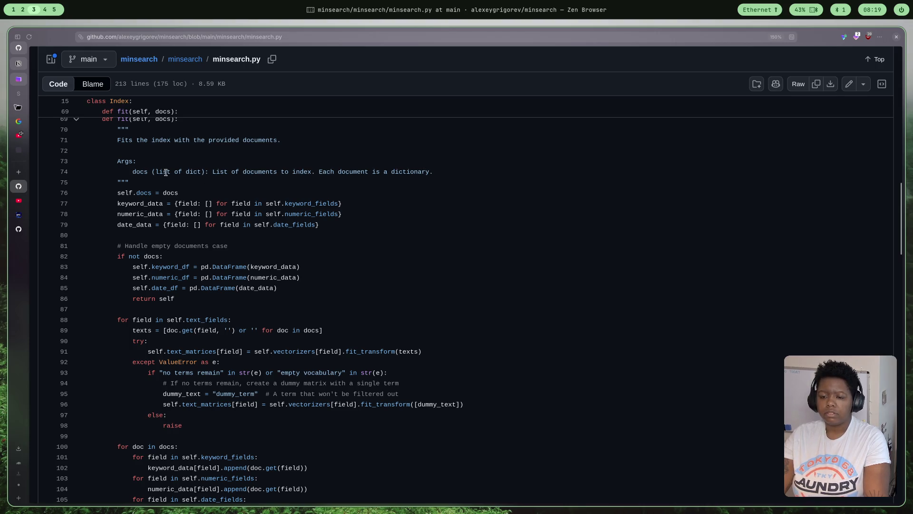
scroll(206, 203, "down", 2)
scroll(207, 203, "down", 2)
scroll(208, 203, "down", 4)
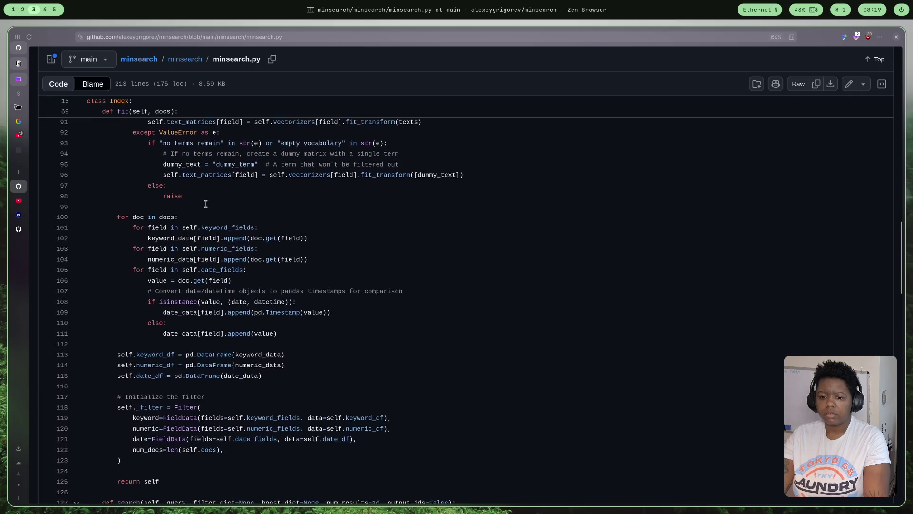
scroll(206, 205, "down", 1)
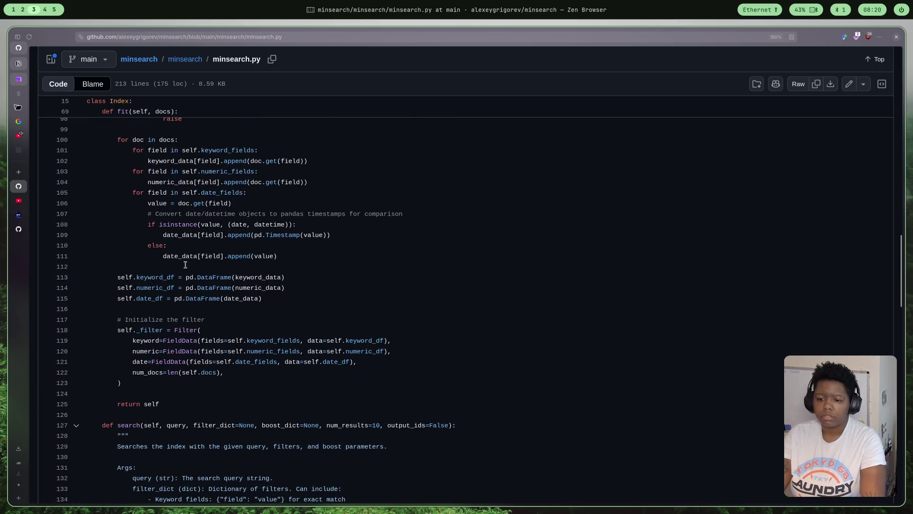
scroll(182, 259, "down", 3)
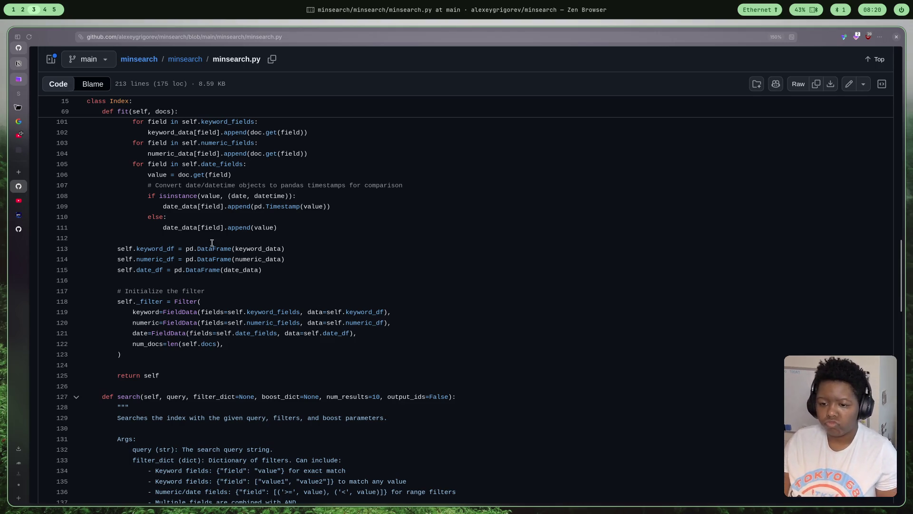
scroll(207, 255, "up", 3)
scroll(235, 245, "up", 2)
scroll(282, 232, "down", 1)
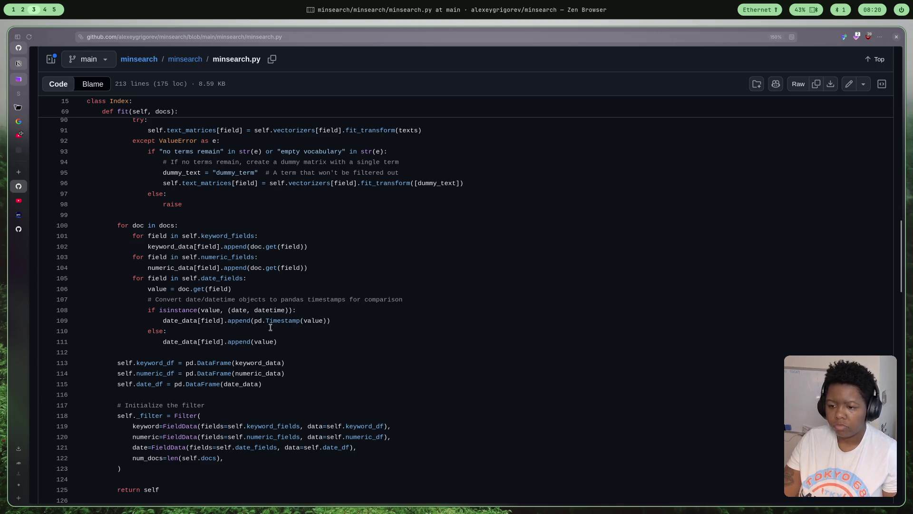
scroll(264, 318, "up", 1)
scroll(258, 311, "up", 1)
scroll(259, 311, "up", 2)
scroll(260, 310, "up", 1)
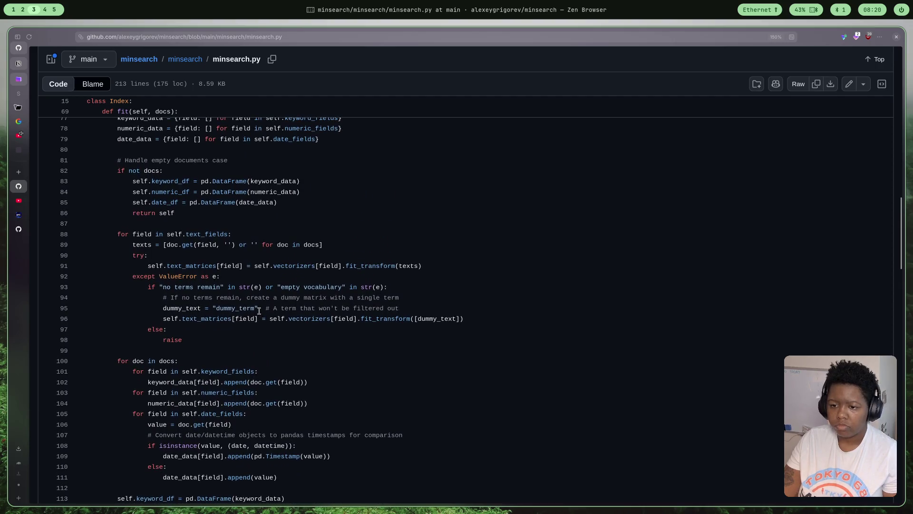
scroll(259, 310, "up", 1)
scroll(259, 310, "up", 1)
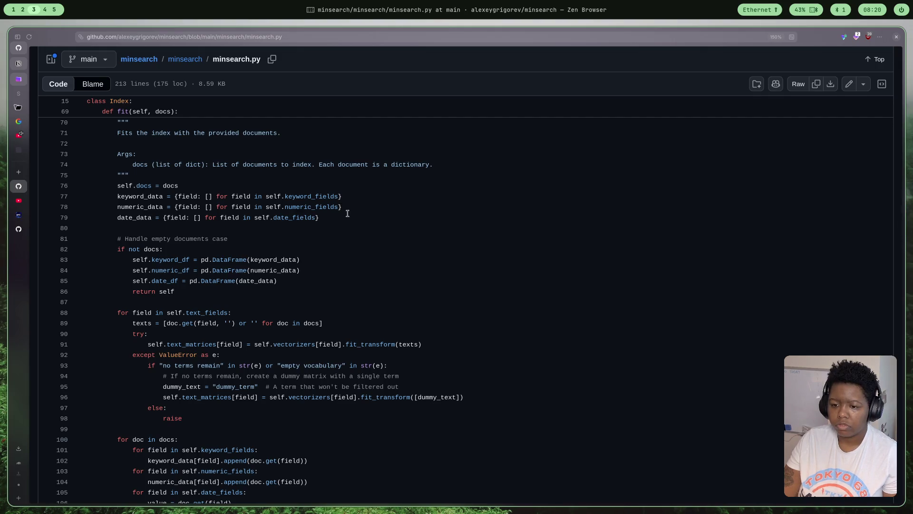
scroll(254, 270, "down", 2)
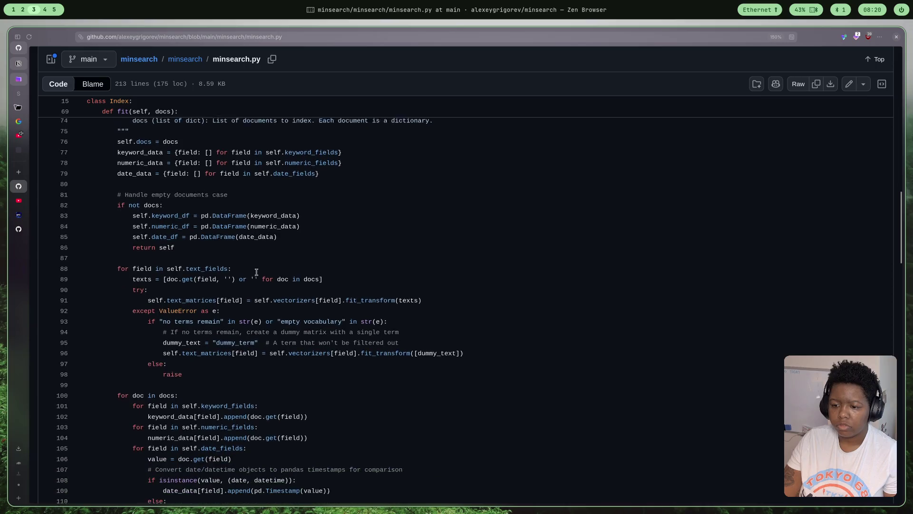
scroll(255, 270, "down", 1)
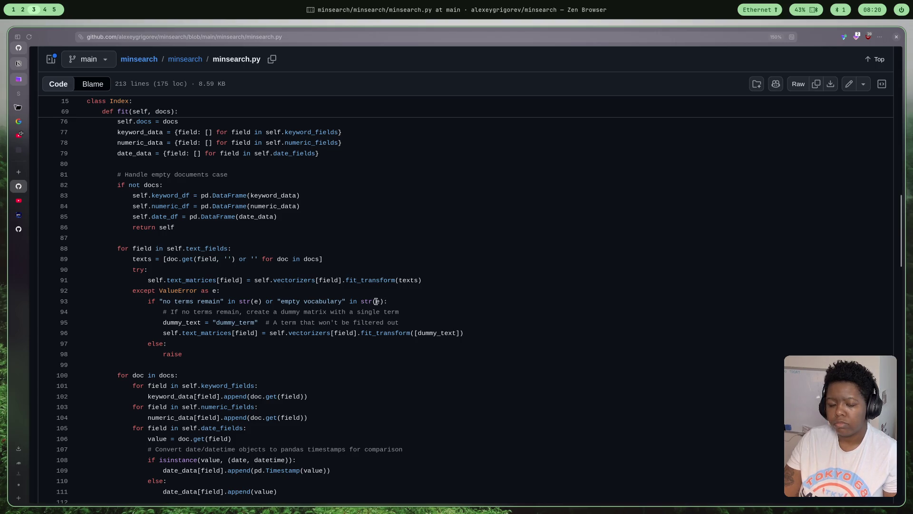
scroll(377, 301, "down", 3)
scroll(376, 301, "down", 1)
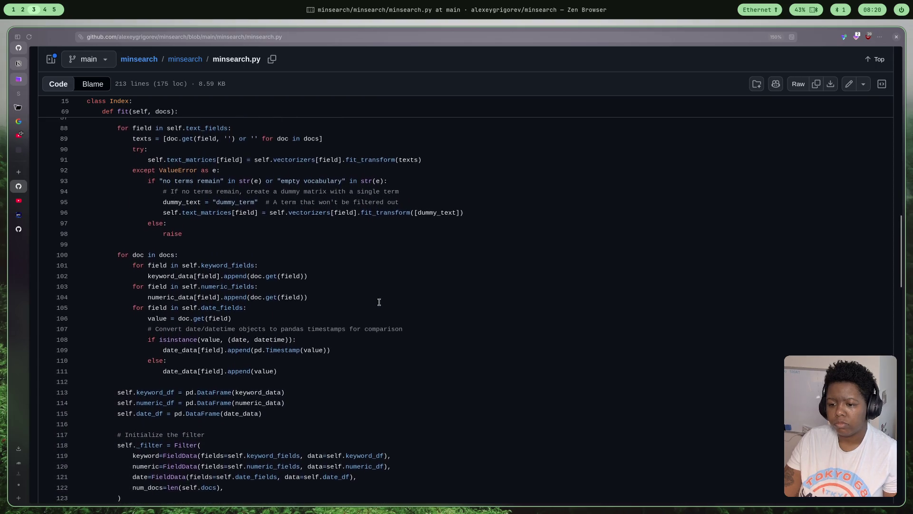
scroll(379, 301, "down", 1)
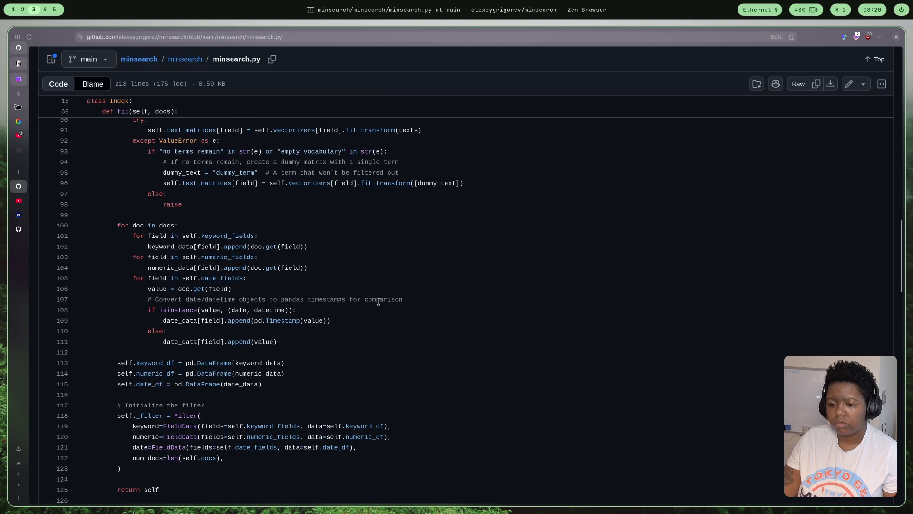
scroll(379, 301, "down", 1)
scroll(380, 300, "down", 1)
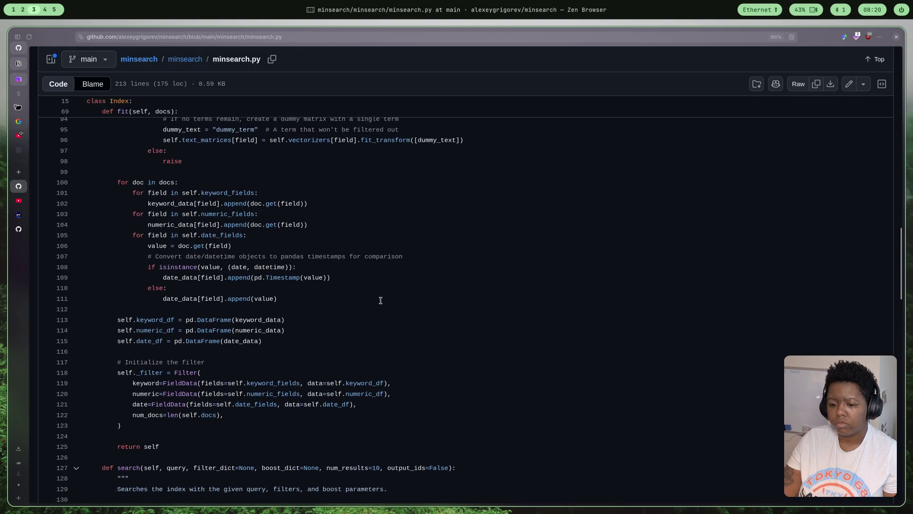
scroll(381, 300, "down", 1)
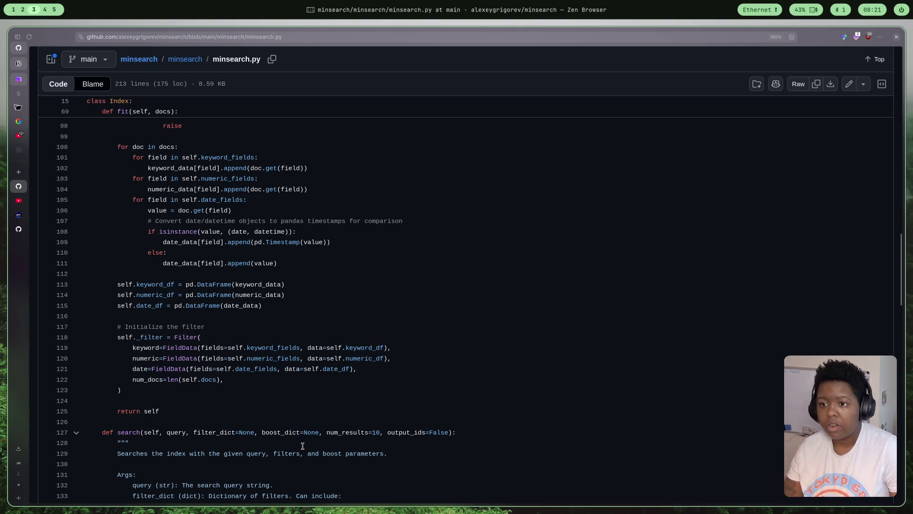
scroll(233, 187, "down", 1)
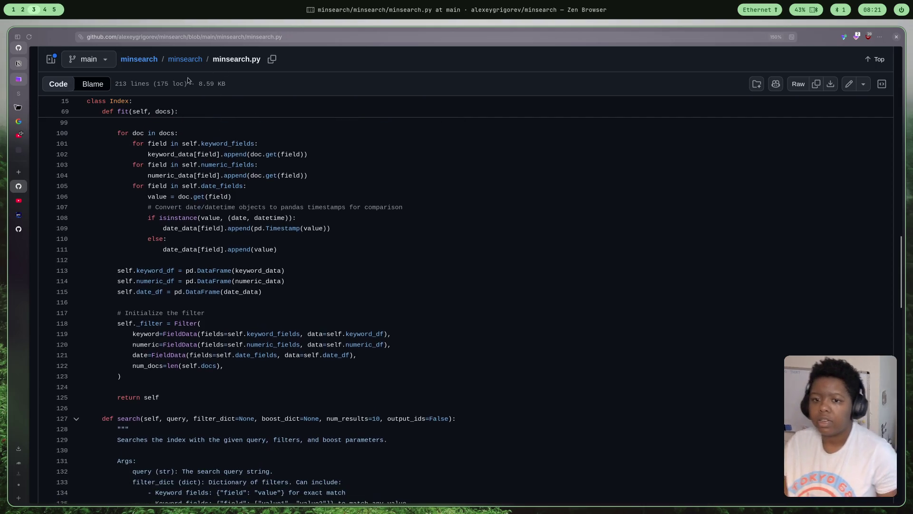
Select the minsearch.py page URL in the address bar after reading the fit method
left_click(314, 36)
scroll(313, 47, "up", 1)
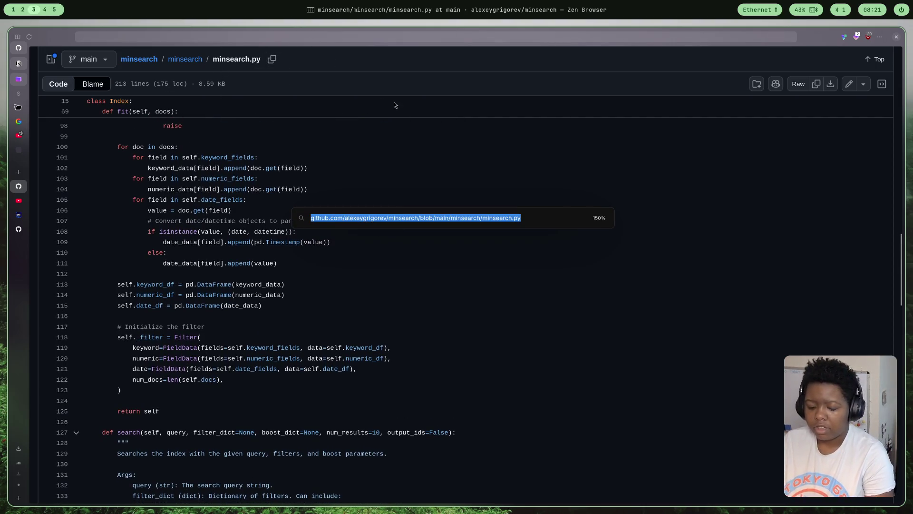
scroll(393, 243, "up", 2)
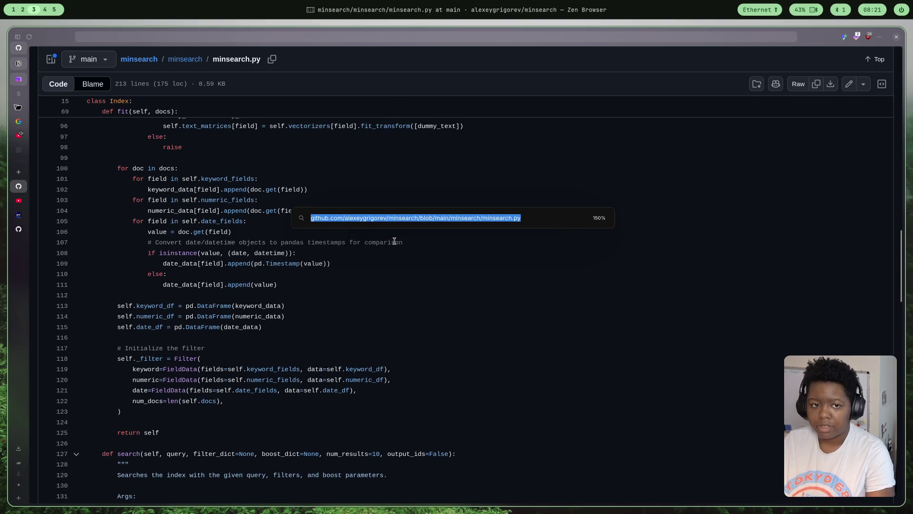
scroll(525, 300, "down", 2)
Dismiss the address bar and jump to minsearch.py's final save and load methods
left_click(739, 169)
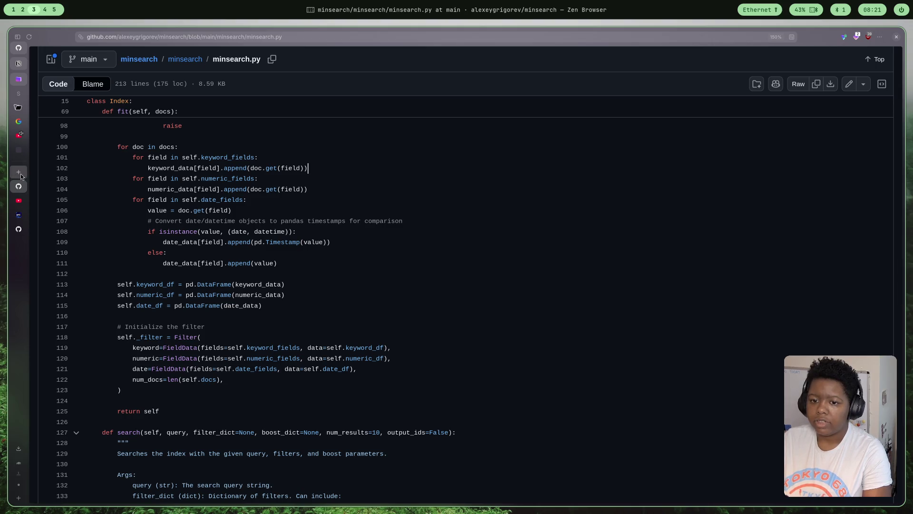
scroll(523, 129, "up", 1)
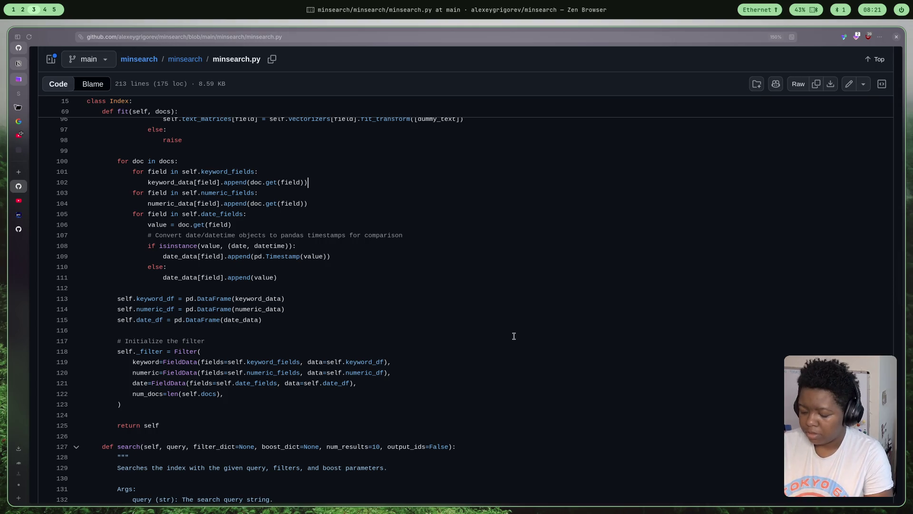
key("ctrl+End")
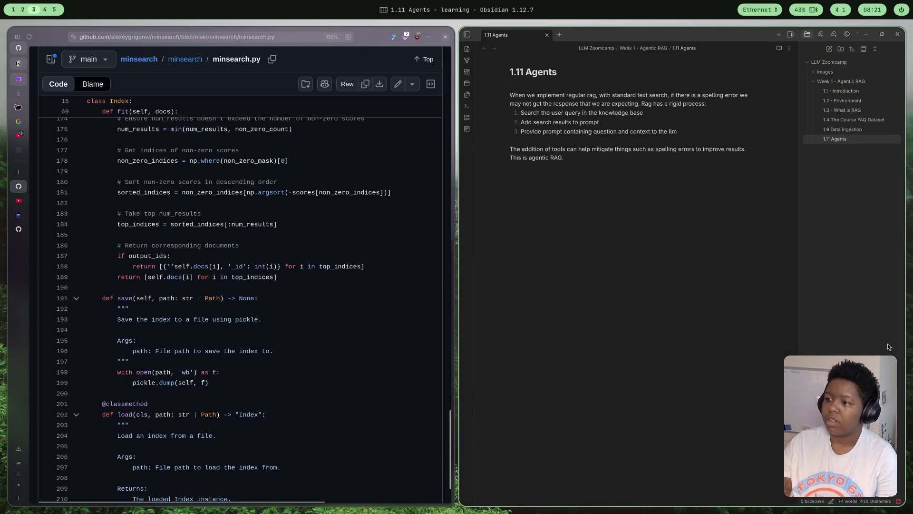
Create a new vault folder named 'Module 2 - Vector Search'
left_click(817, 82)
right_click(823, 95)
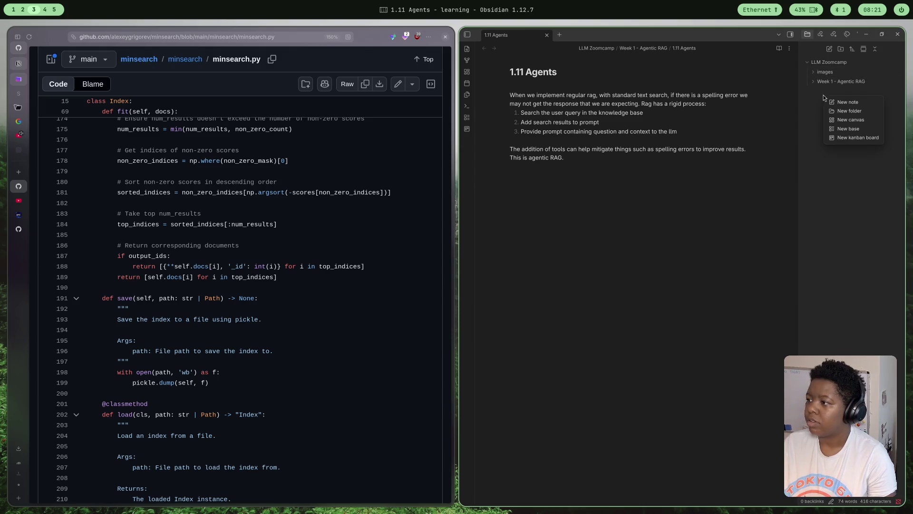
left_click(853, 111)
type("W")
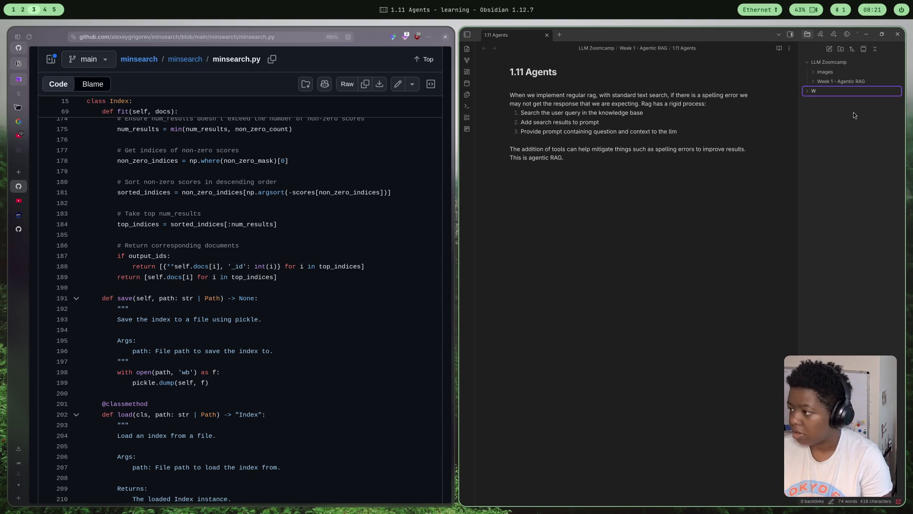
key("BackSpace")
type("Mo")
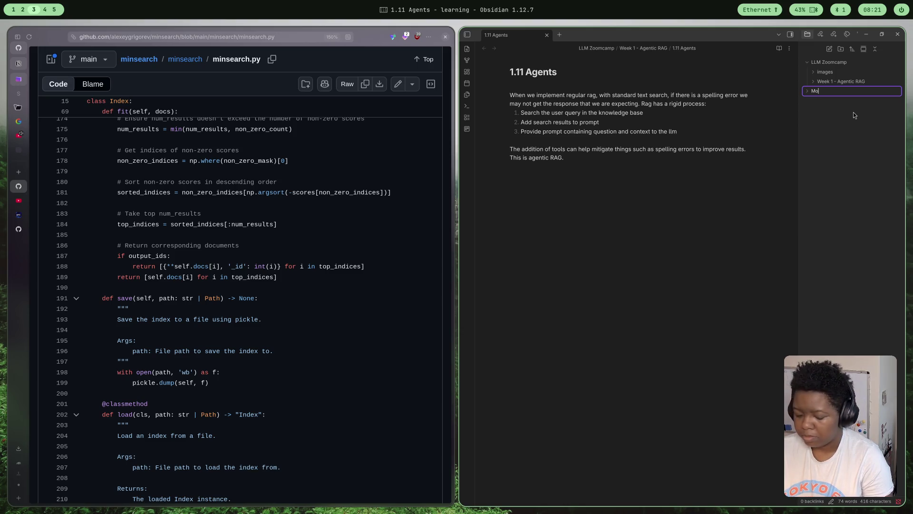
type("dule")
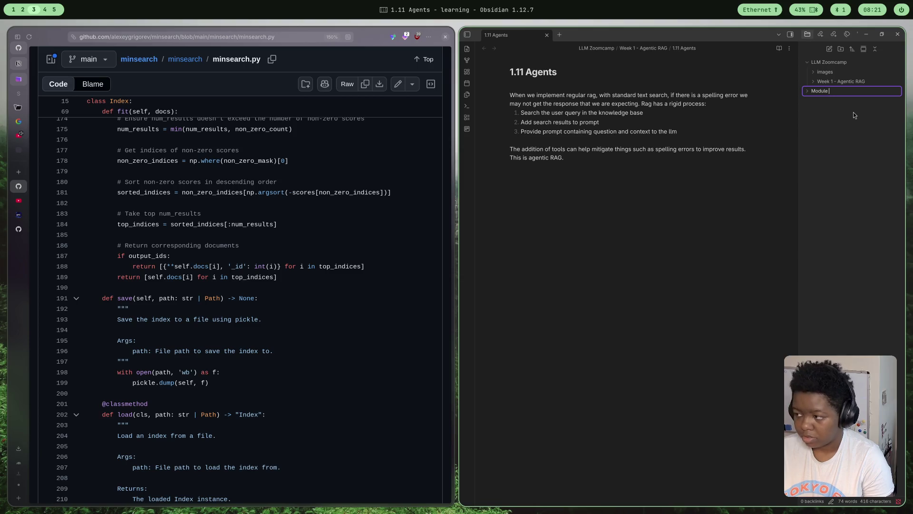
type(" 2 - Vec")
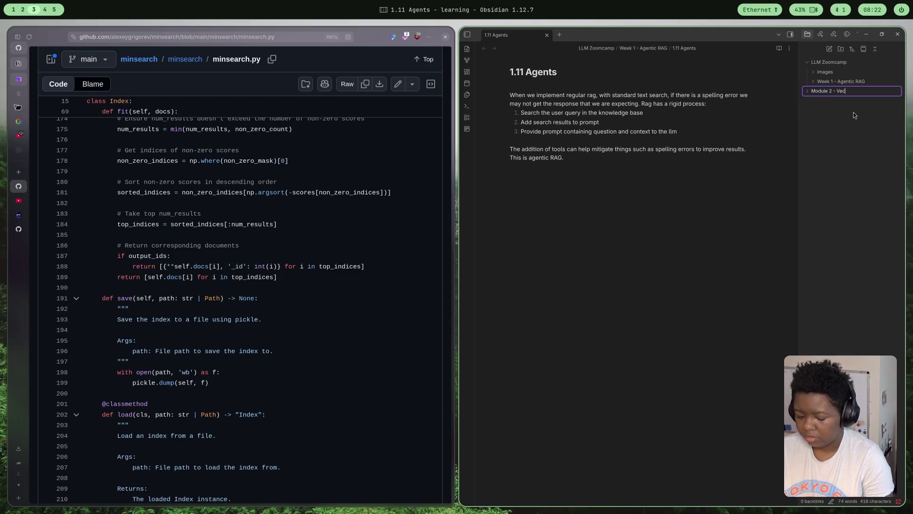
type("tor Search")
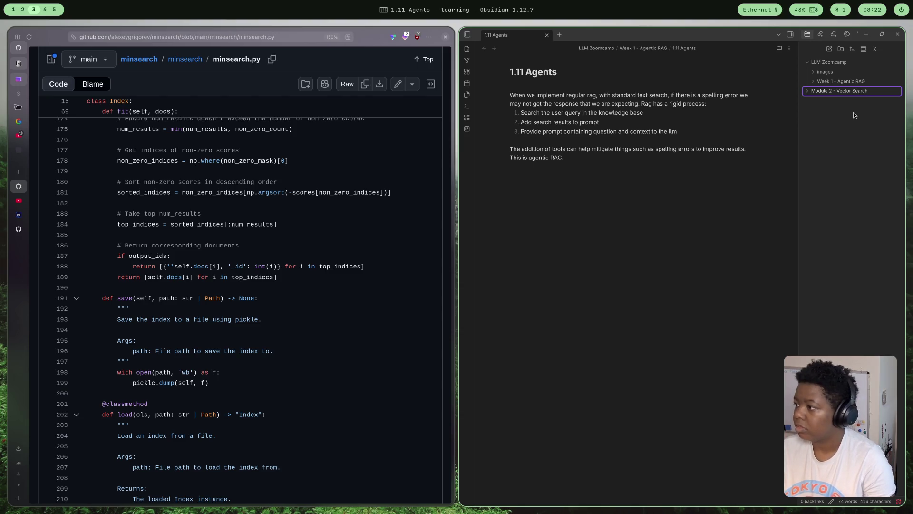
key("Return")
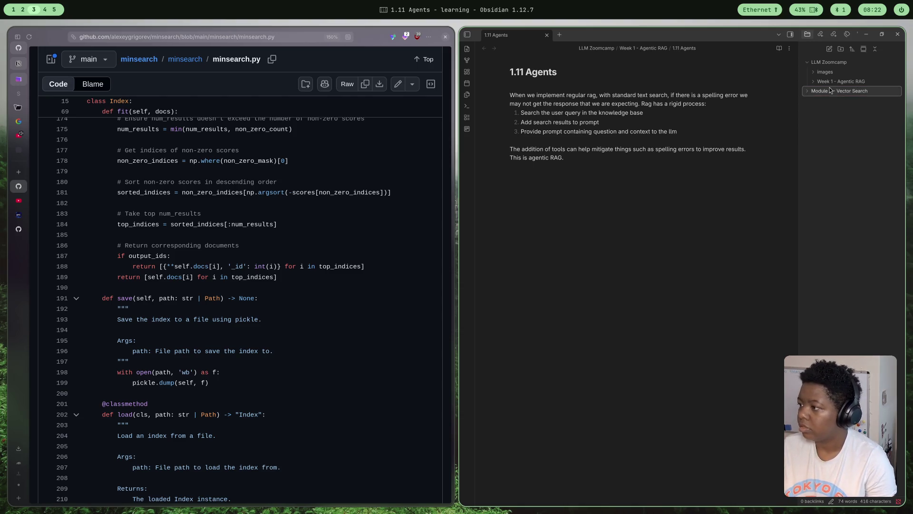
Rename 'Week 1 - Agentic RAG' to 'Module 1 - Agentic RAG'
right_click(831, 84)
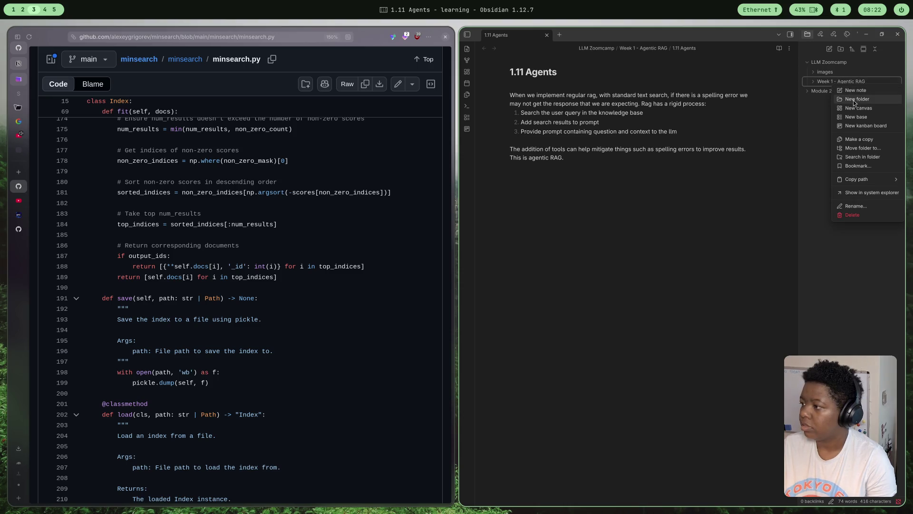
left_click(860, 206)
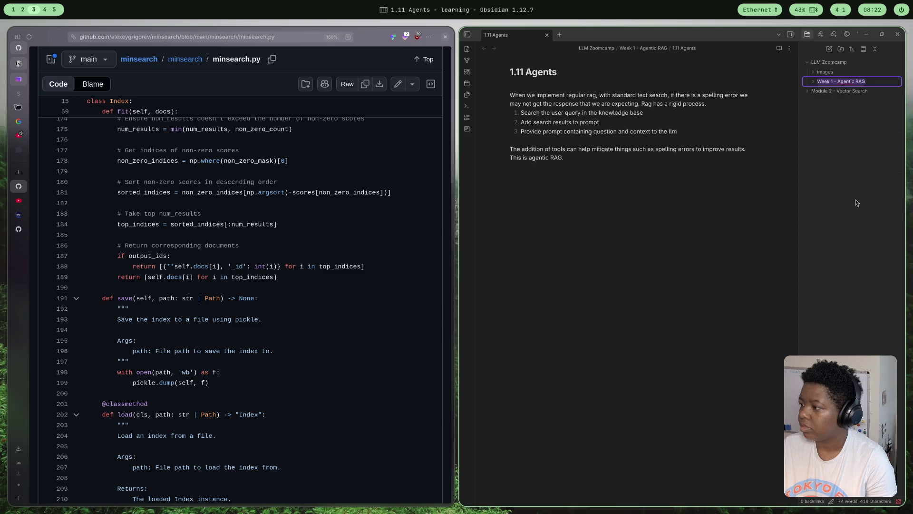
left_click(828, 81)
key("BackSpace")
key("BackSpace")
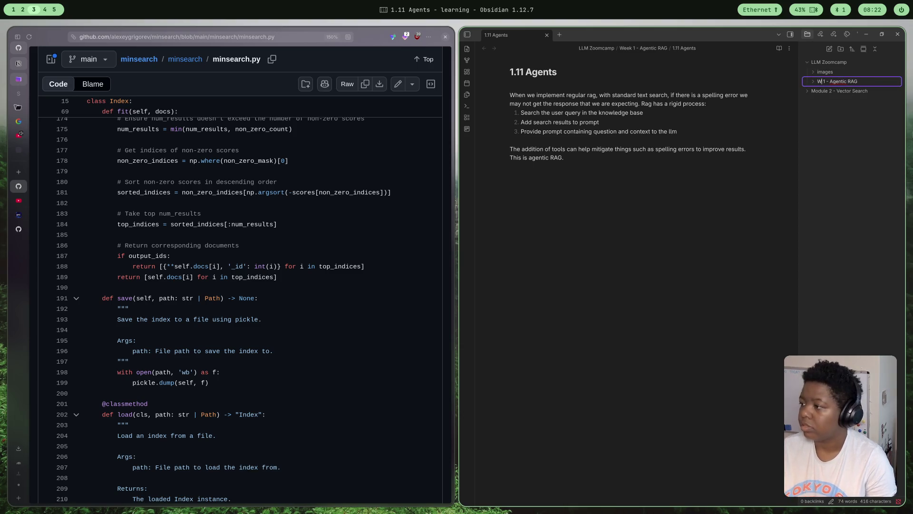
key("BackSpace")
key("BackSpace")
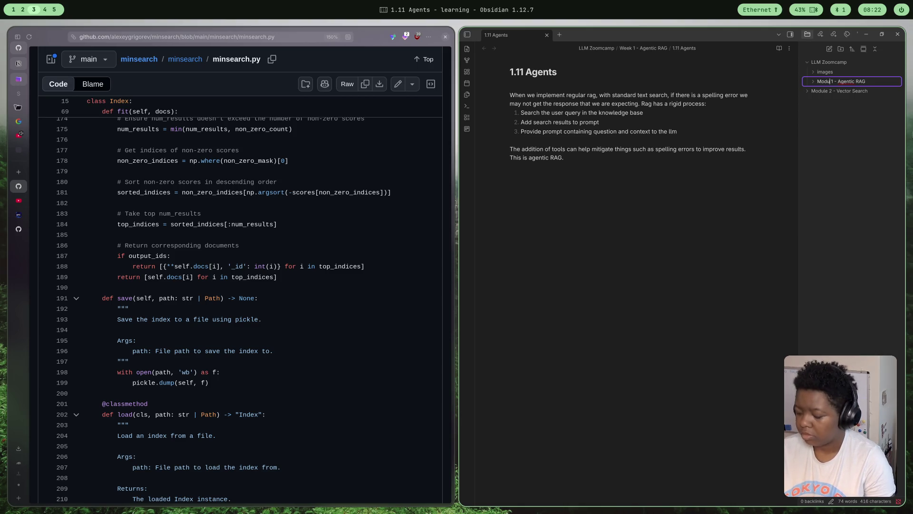
type("Module")
key("Return")
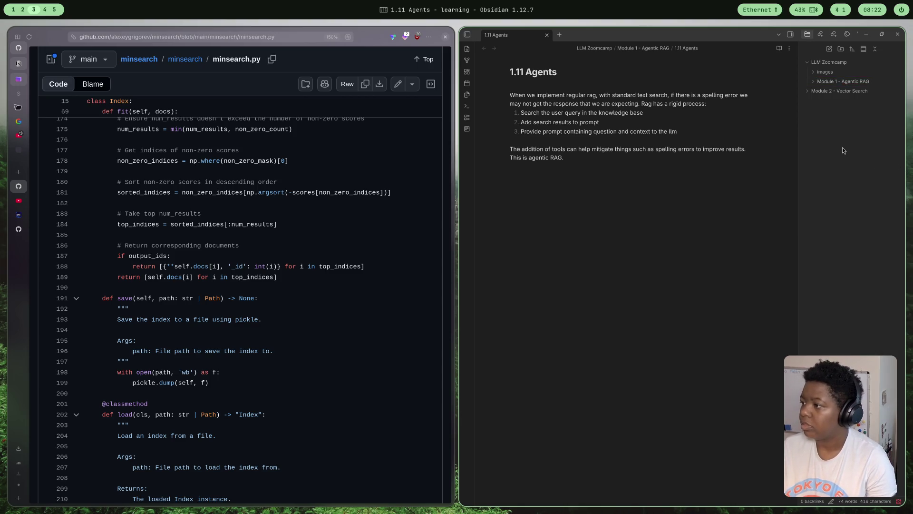
Reposition Module 2 - Vector Search in the tree and collapse Module 1
left_click_drag(831, 91, 826, 84)
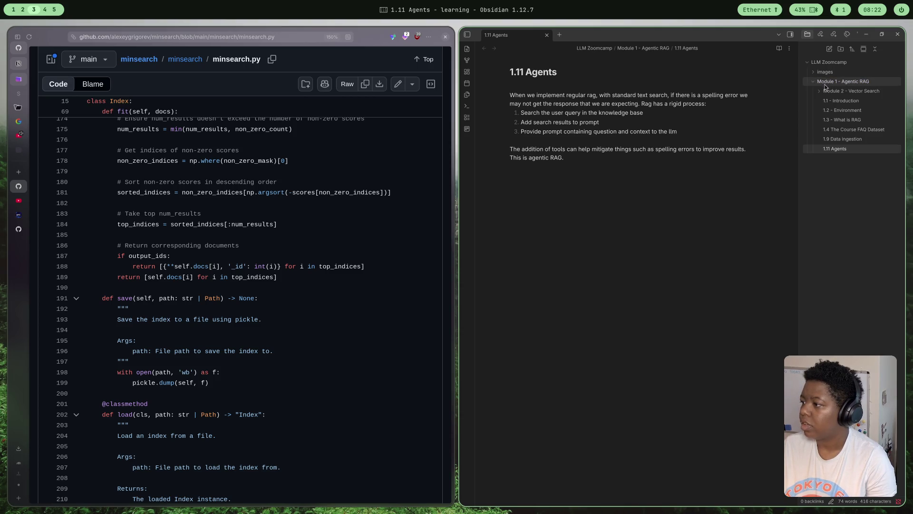
mouse_move(827, 85)
left_mouse_down()
mouse_move(829, 98)
mouse_move(837, 63)
left_mouse_up()
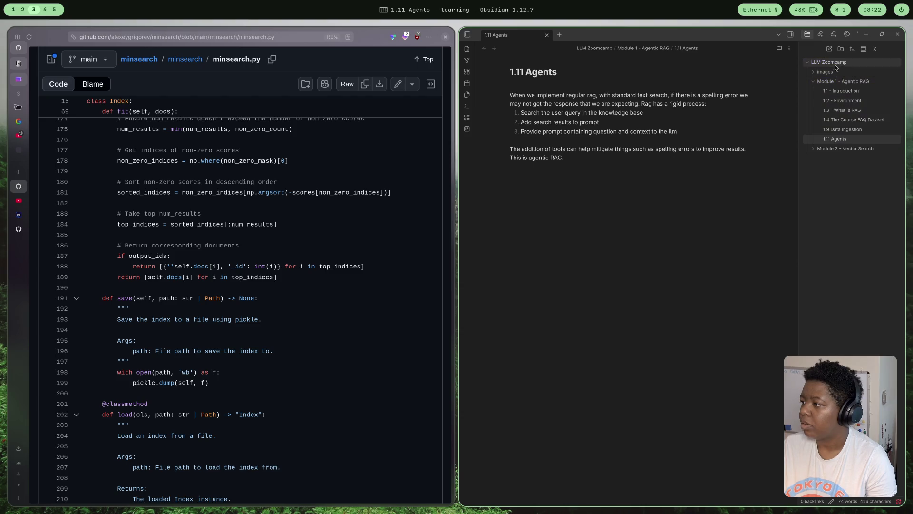
left_click(811, 83)
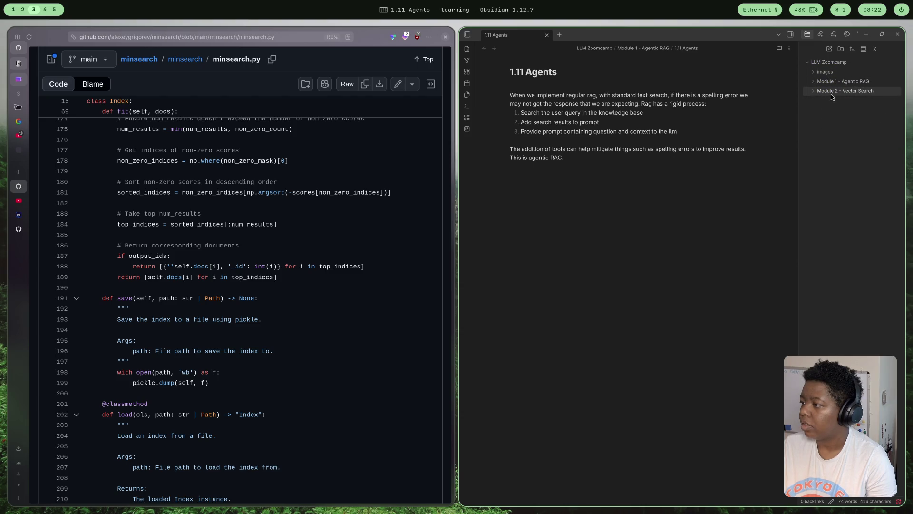
Create a 'Questions' note in Module 2 - Vector Search with a '## Module 2' heading and a bullet
right_click(831, 94)
left_click(850, 105)
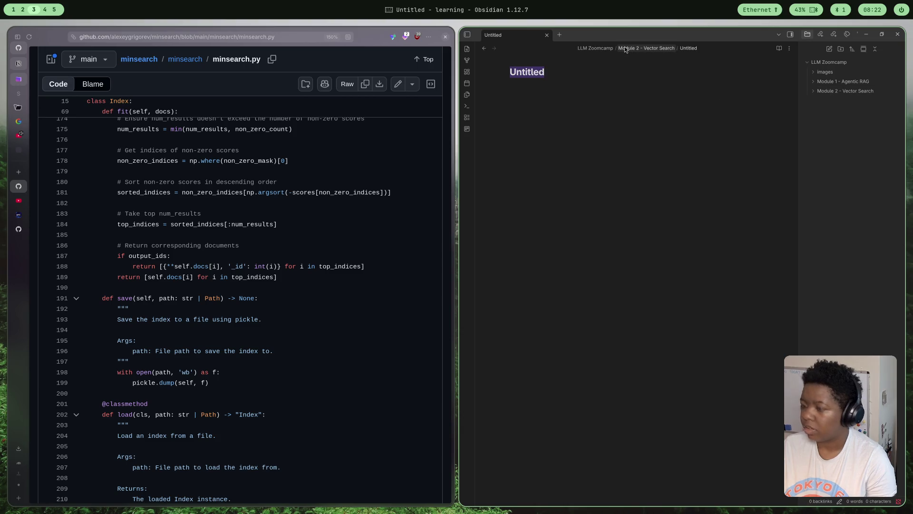
type("Question")
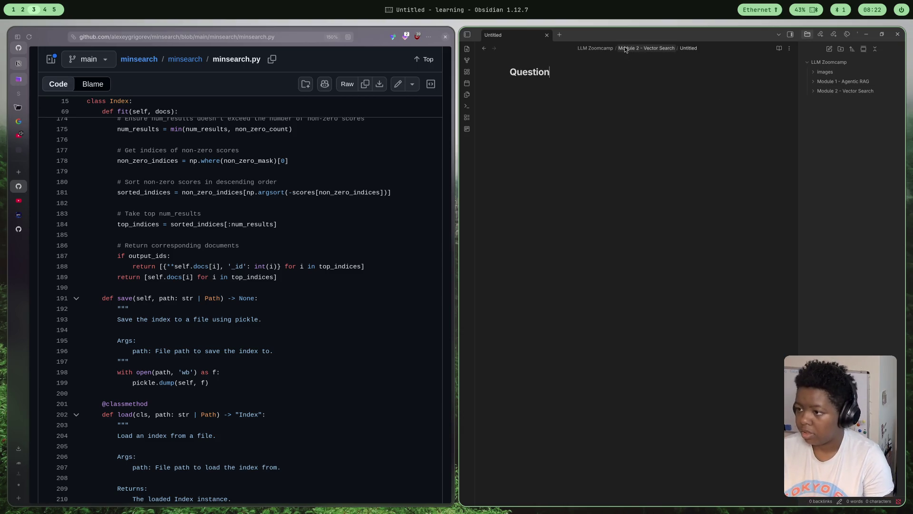
type("s")
key("Return")
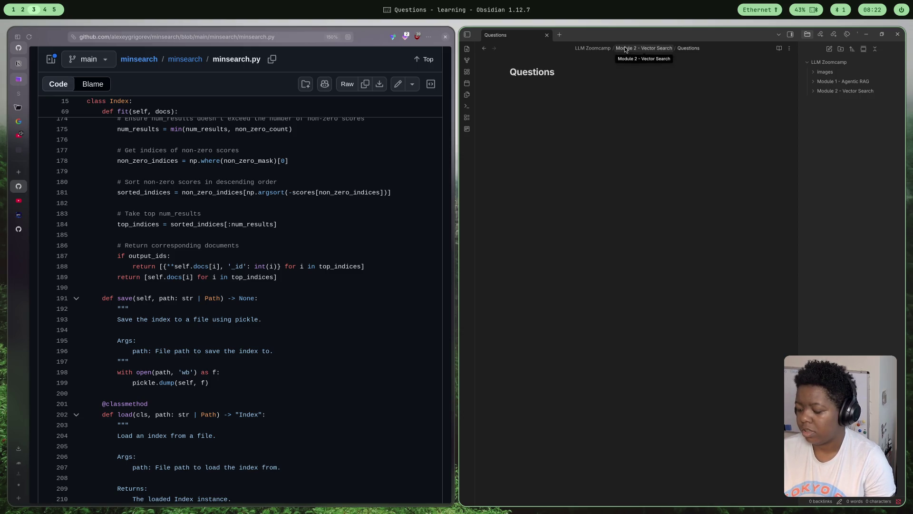
type("## Module ")
type("2")
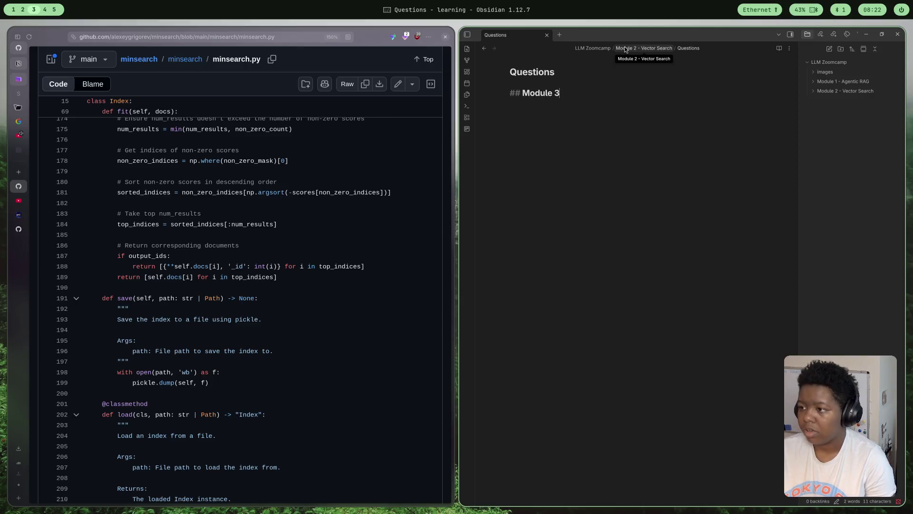
key("Return")
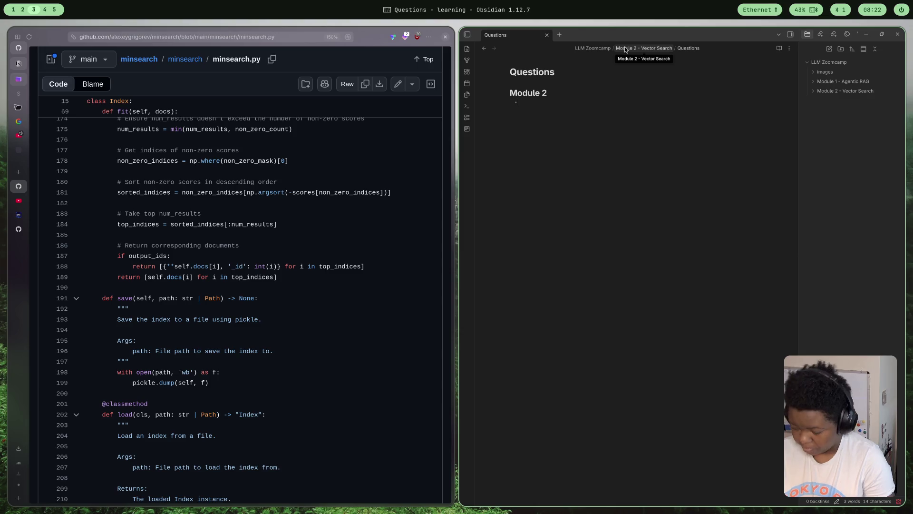
type("How")
Write the question on what fit saves for keyword search and paste the minsearch.py link
key("BackSpace")
key("BackSpace")
key("BackSpace")
type("hen we inde")
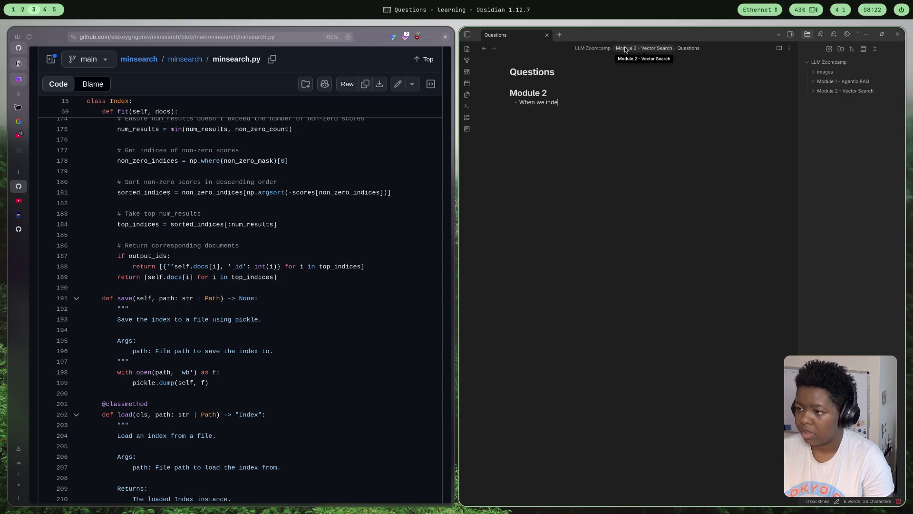
type("for")
key("BackSpace")
key("BackSpace")
key("BackSpace")
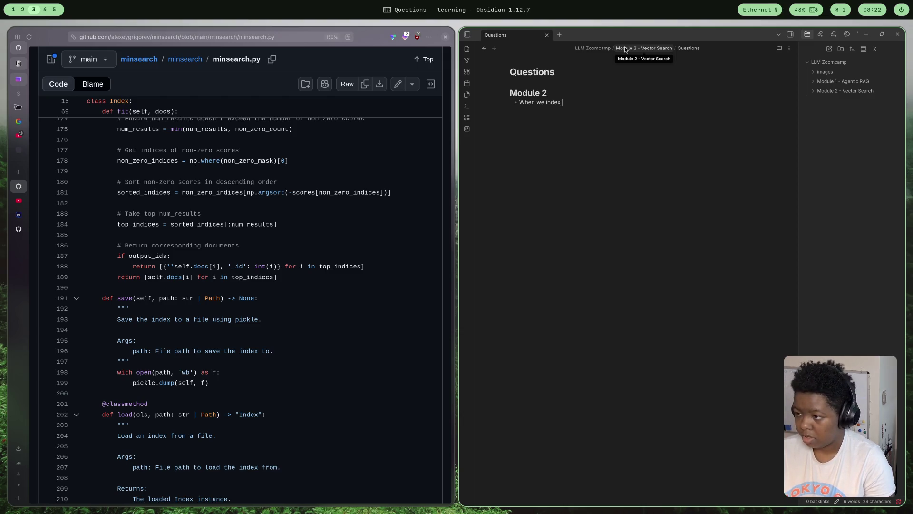
type("documents for keywords")
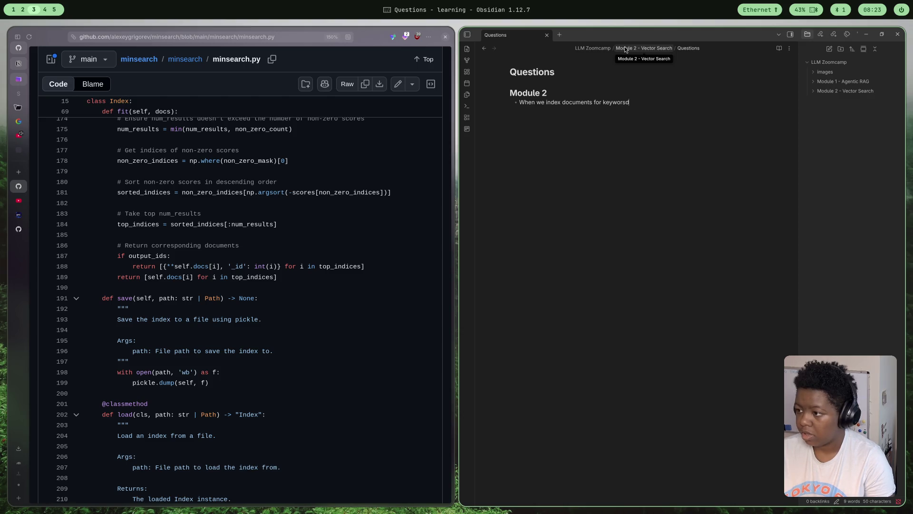
type("h, what are we actuall")
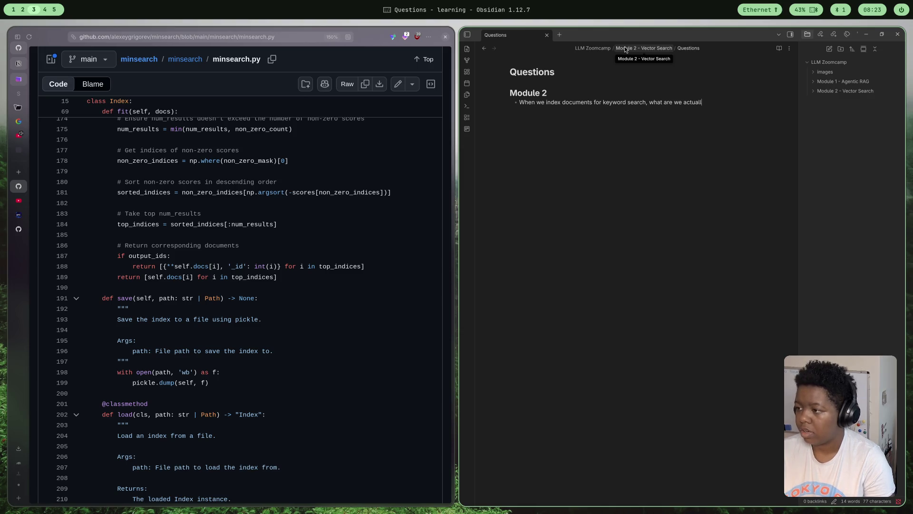
type("y doing")
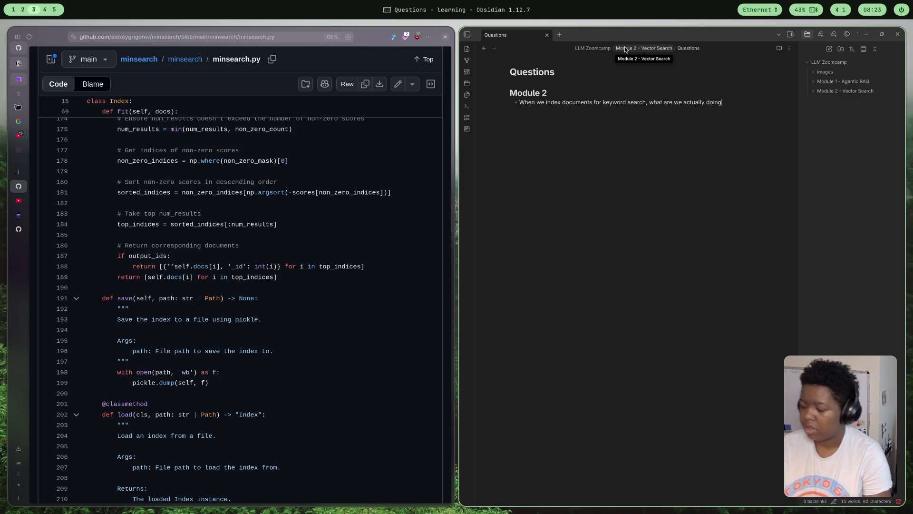
type("? what")
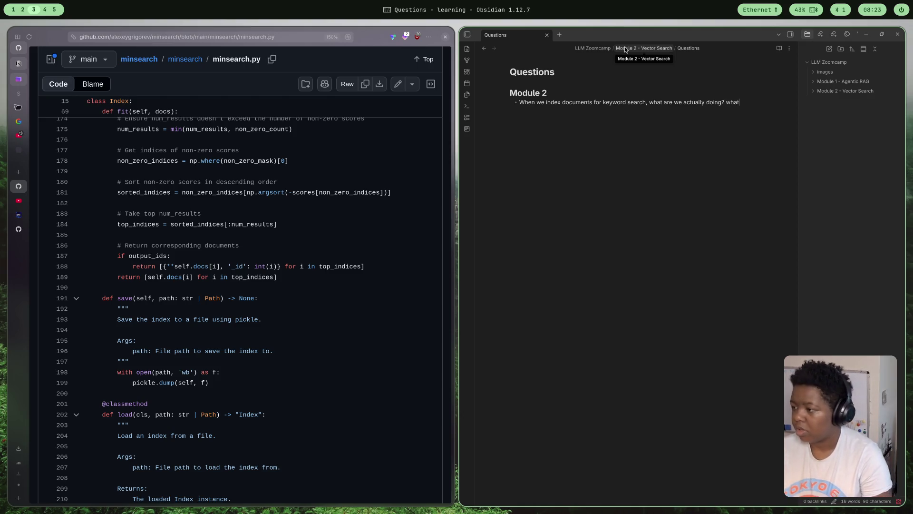
type(" is ")
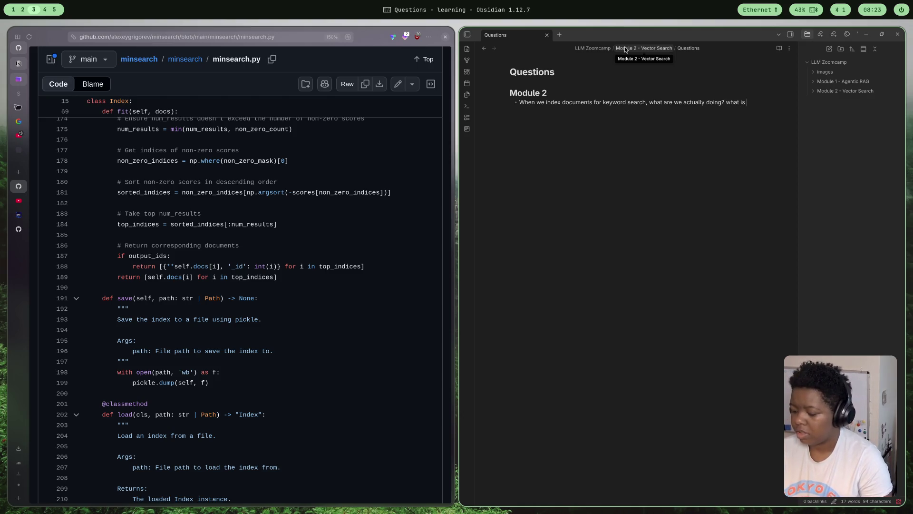
type("saved w")
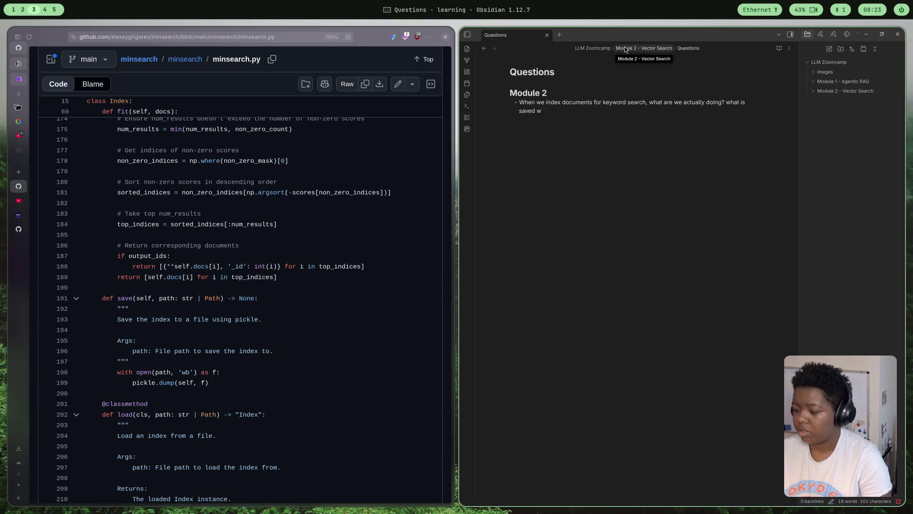
type("i")
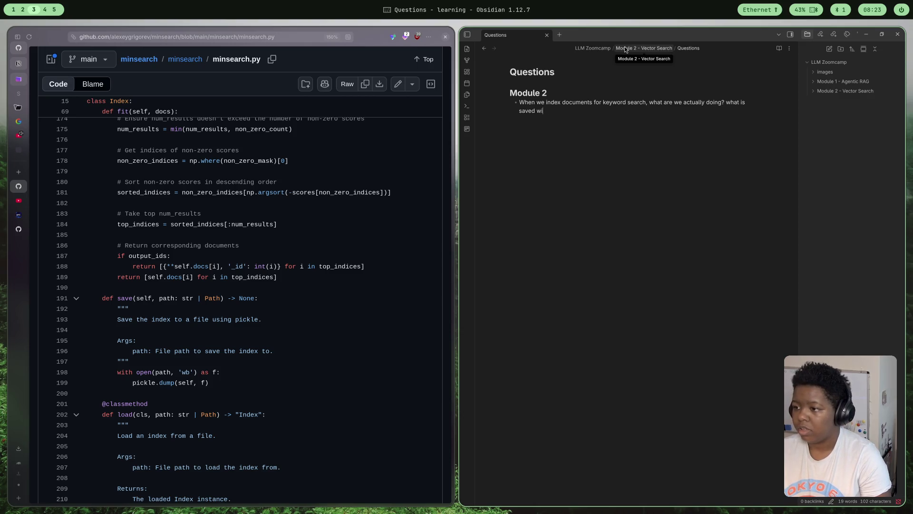
type("thinwhen we")
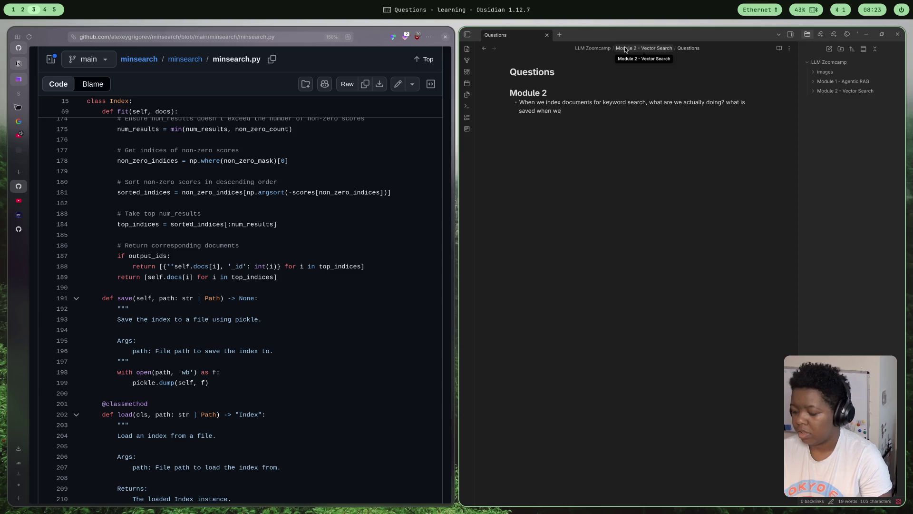
type("pply the fit")
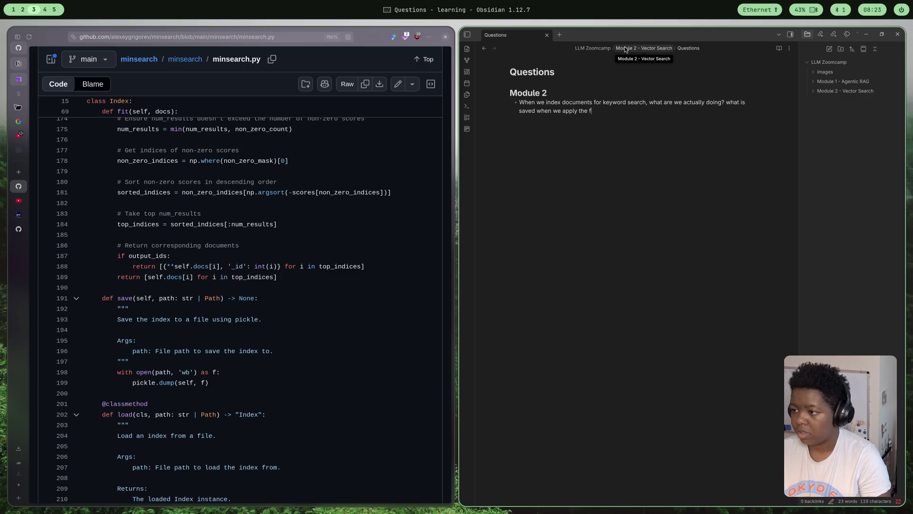
type(" method to the class?")
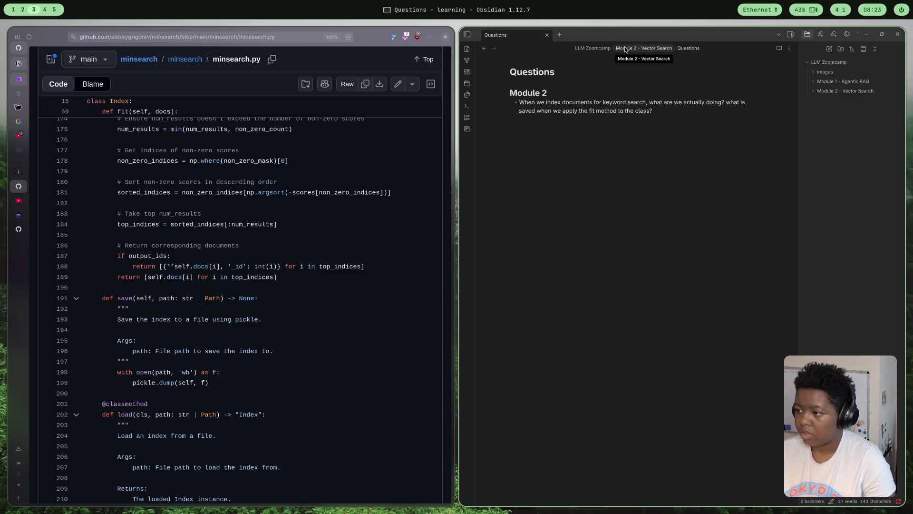
type("https://github.com/alexeygrigorev/minsearch/blob/main/minsearch/minsearch.py")
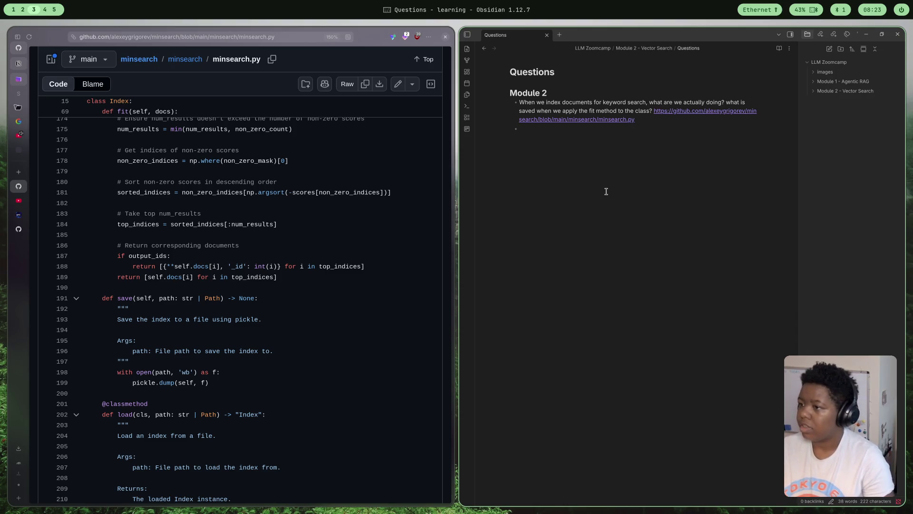
Create a new note titled '2.1' inside Module 2 - Vector Search
left_click(827, 92)
right_click(828, 95)
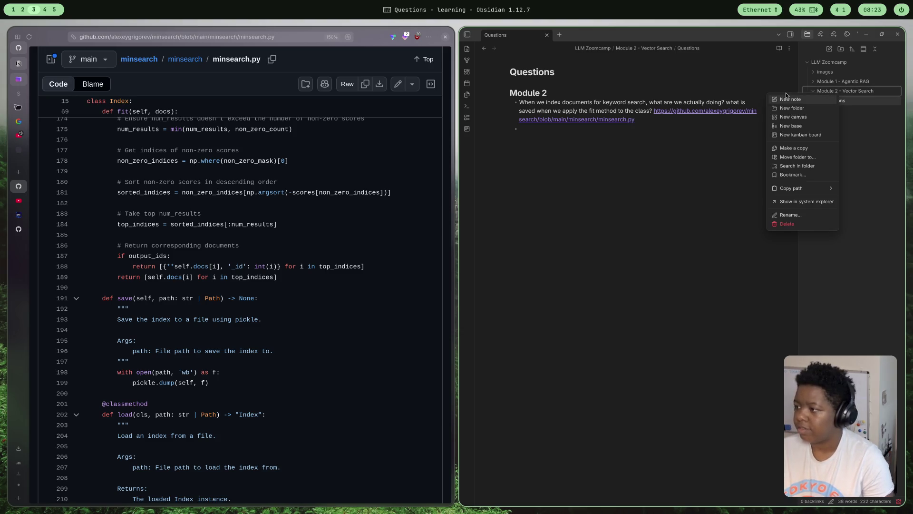
key("Escape")
key("ctrl+n")
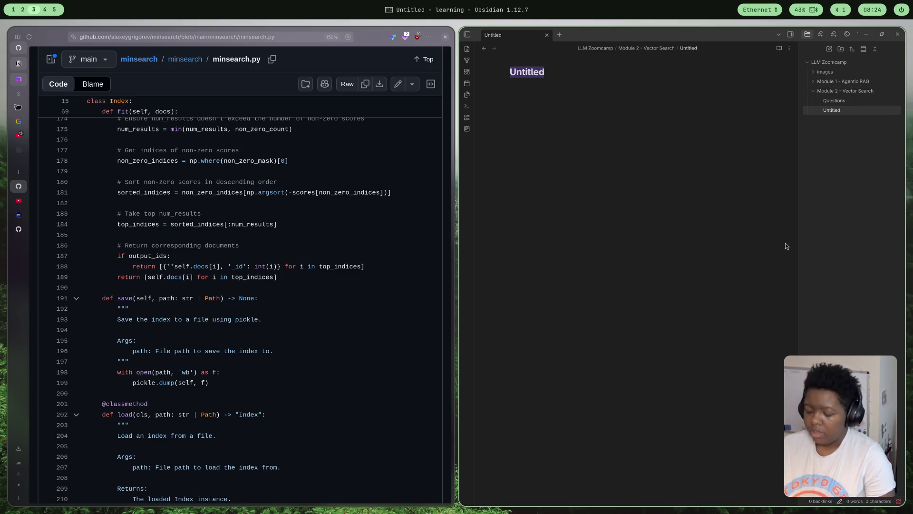
type("2.1")
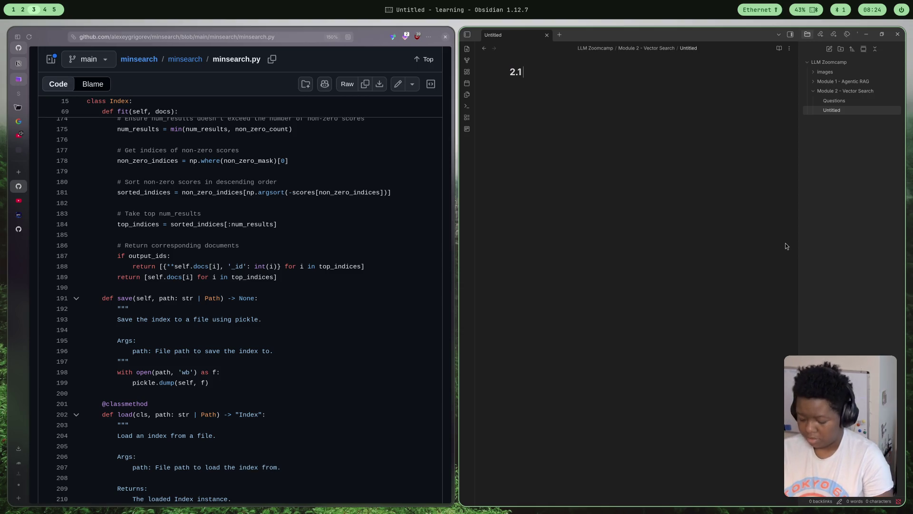
key("Return")
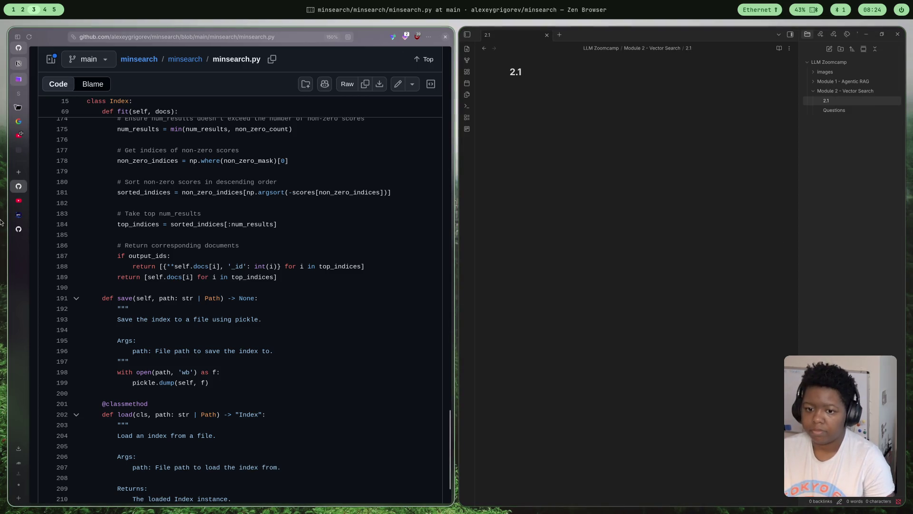
Rename the Obsidian note to '2.1 Vector Search' with the lesson page showing
left_click(18, 228)
scroll(107, 192, "up", 3)
scroll(224, 195, "up", 4)
scroll(224, 195, "down", 5)
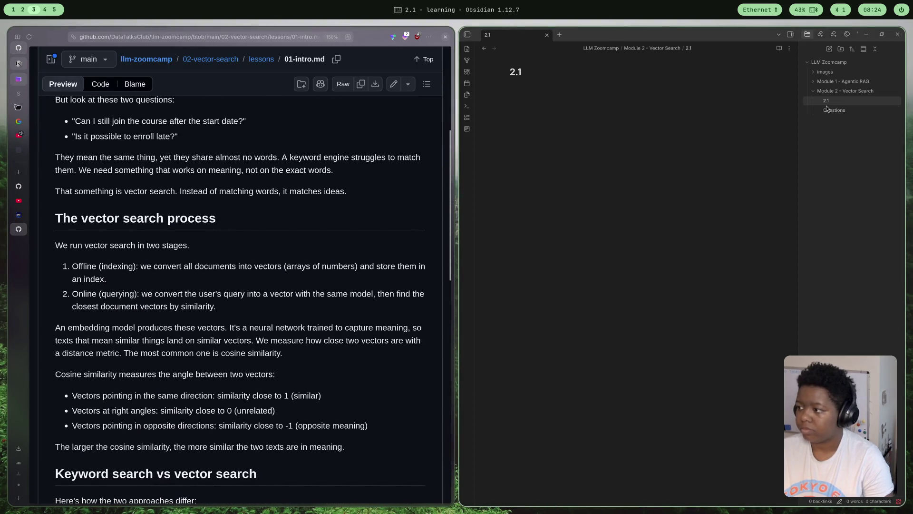
type(" Vector Search")
key("Return")
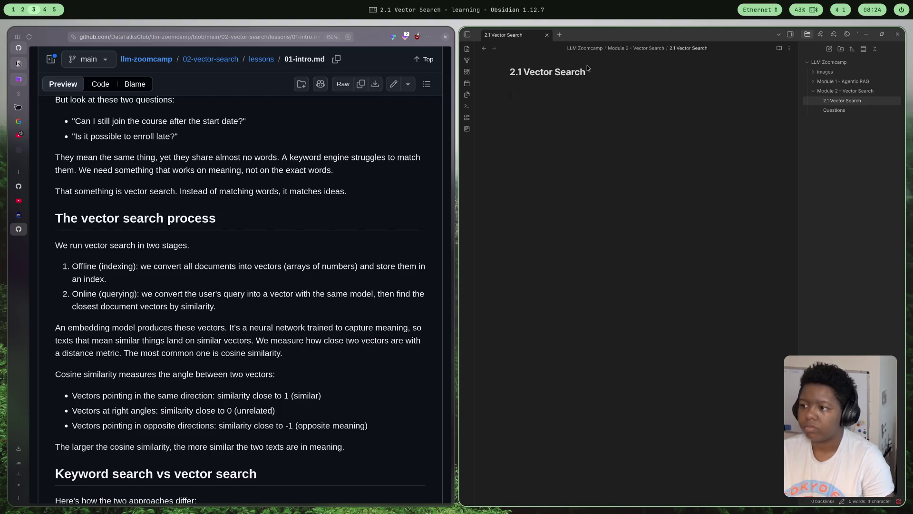
scroll(254, 355, "up", 5)
scroll(255, 355, "down", 3)
scroll(254, 354, "down", 2)
scroll(262, 336, "up", 1)
scroll(271, 328, "down", 1)
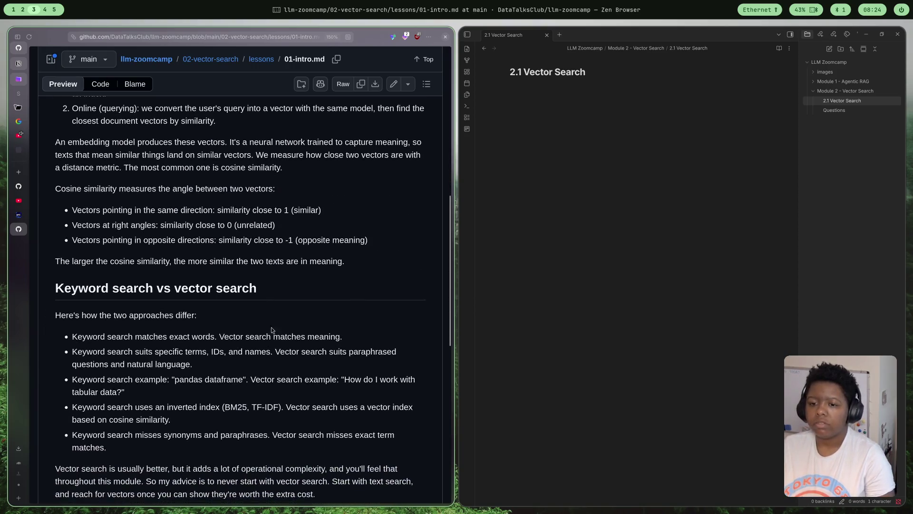
scroll(283, 288, "up", 1)
scroll(283, 286, "up", 1)
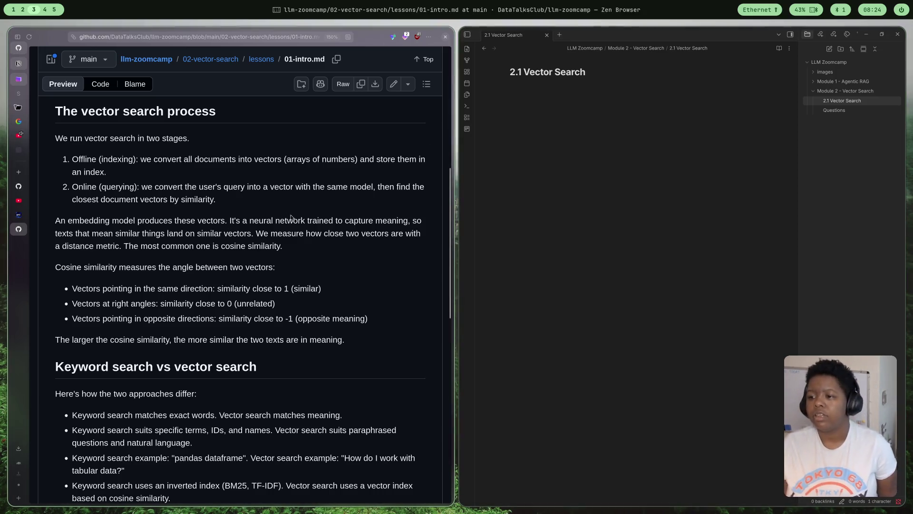
left_click_drag(100, 197, 217, 207)
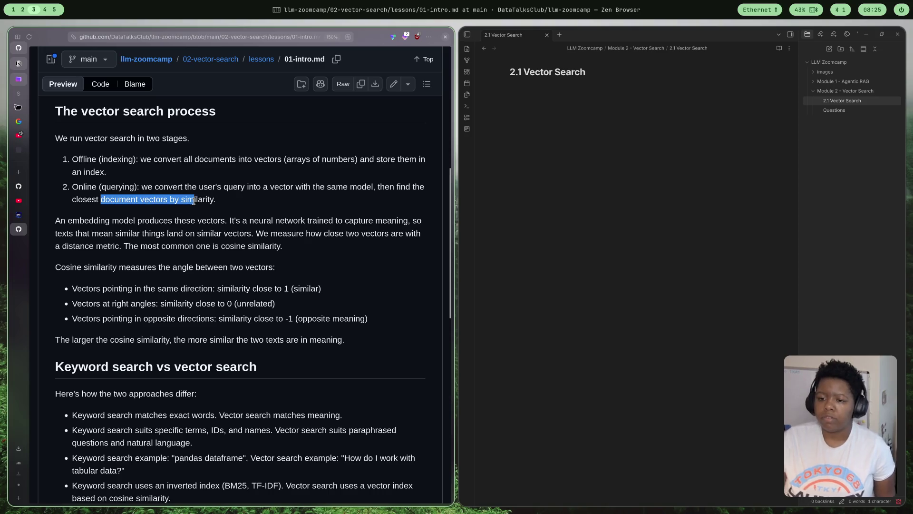
left_click(137, 242)
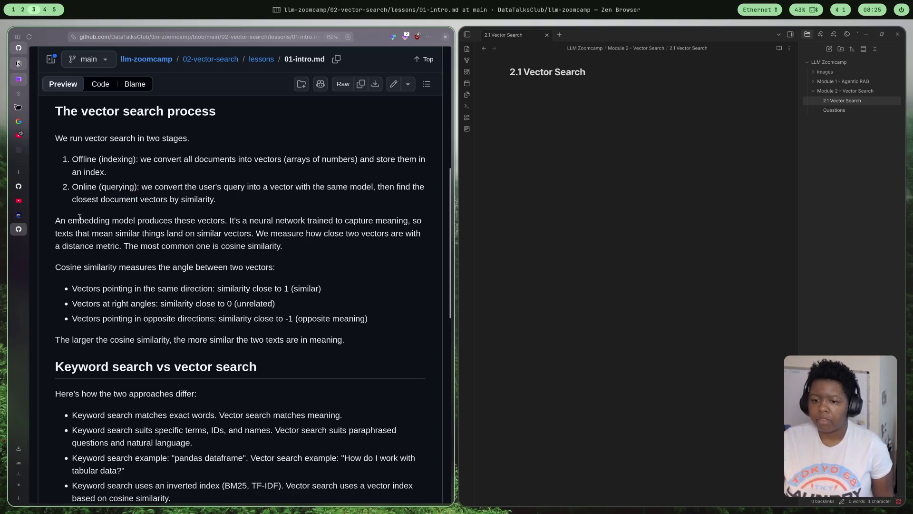
left_click_drag(52, 222, 412, 233)
left_click(294, 222)
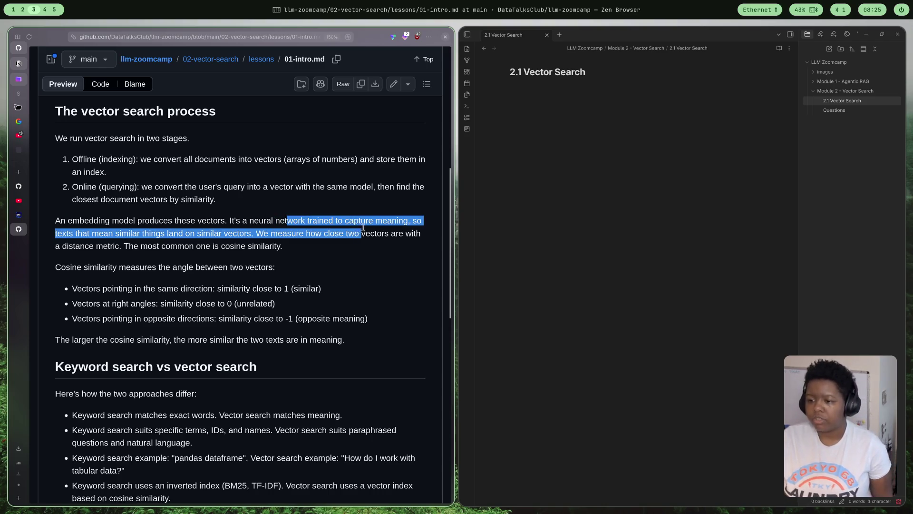
left_click(91, 243)
left_click_drag(138, 234, 249, 239)
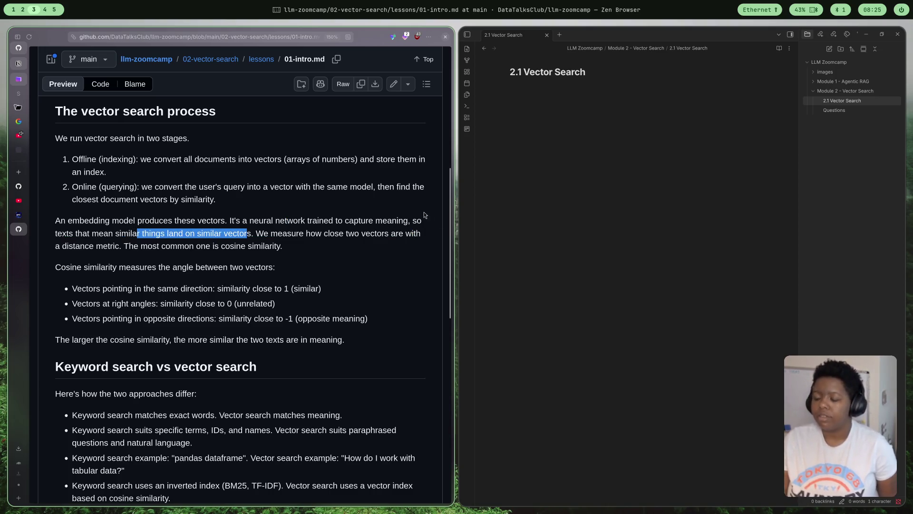
left_click(413, 224)
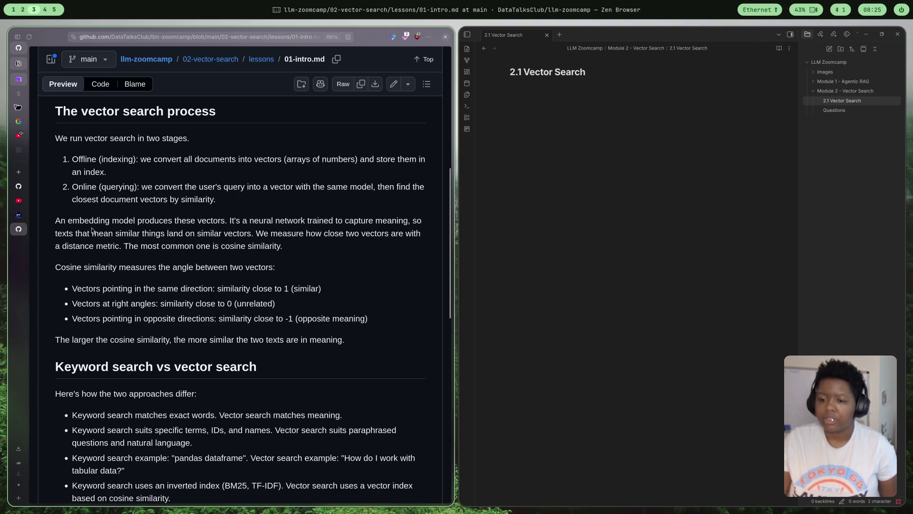
left_click_drag(92, 230, 255, 234)
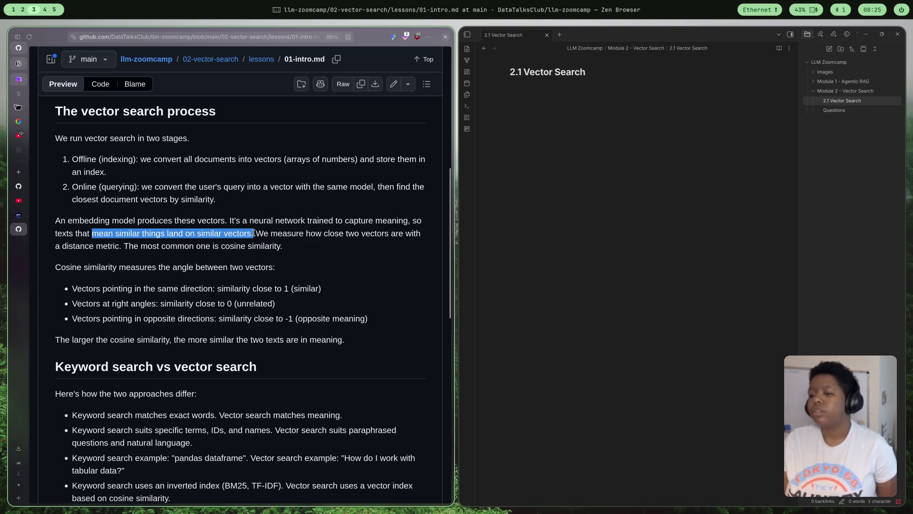
left_click_drag(263, 236, 361, 237)
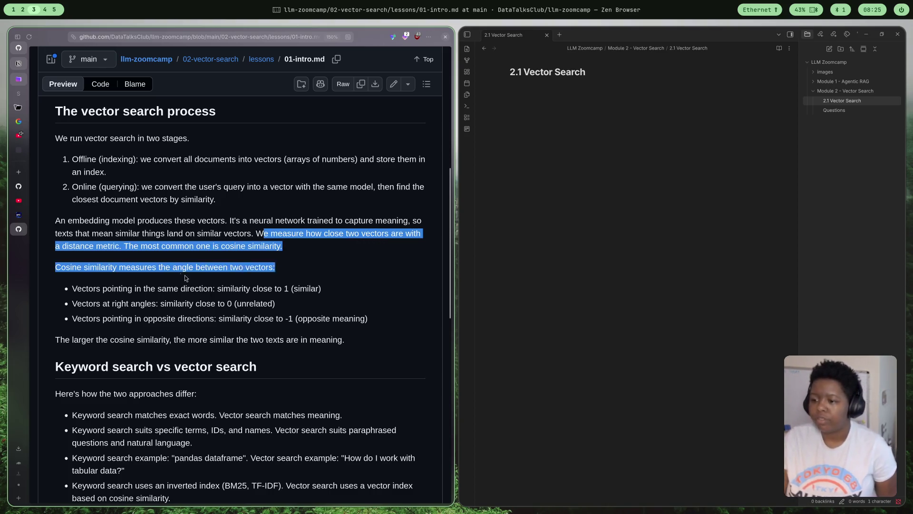
mouse_move(360, 240)
left_mouse_down()
mouse_move(147, 247)
mouse_move(255, 247)
left_mouse_up()
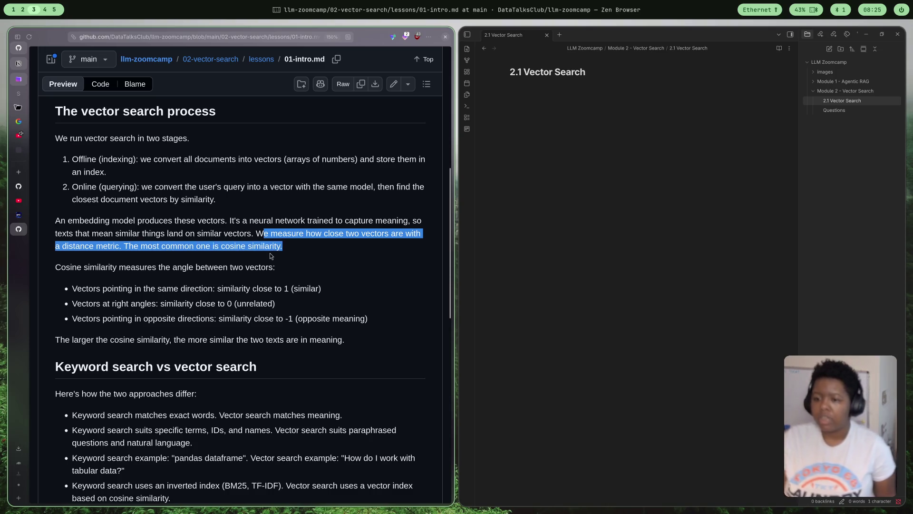
scroll(253, 236, "down", 1)
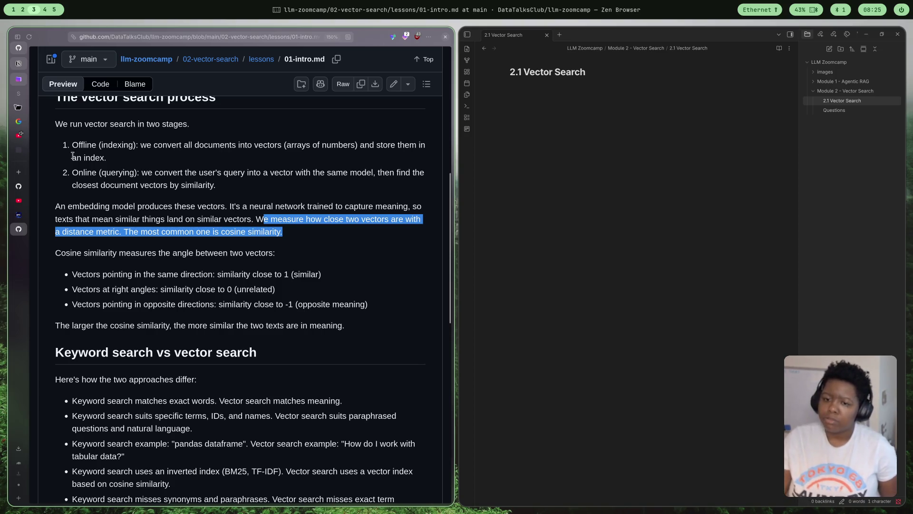
left_click(19, 187)
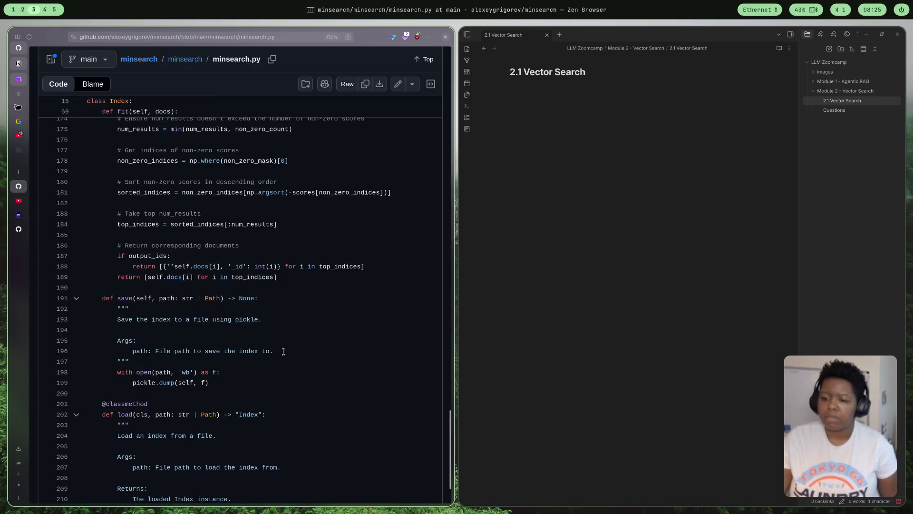
scroll(285, 350, "up", 10)
scroll(263, 345, "up", 10)
scroll(263, 345, "up", 5)
scroll(257, 328, "up", 5)
scroll(247, 307, "down", 2)
scroll(236, 288, "down", 1)
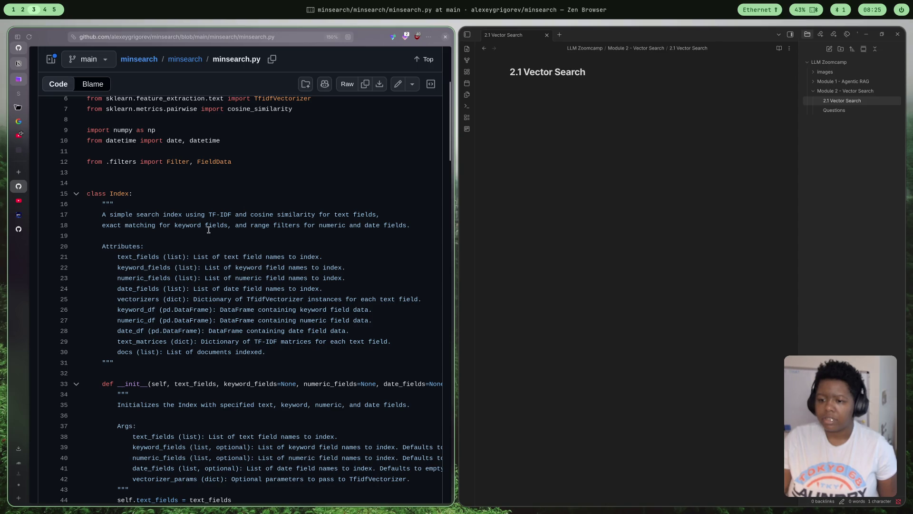
left_click_drag(210, 214, 322, 215)
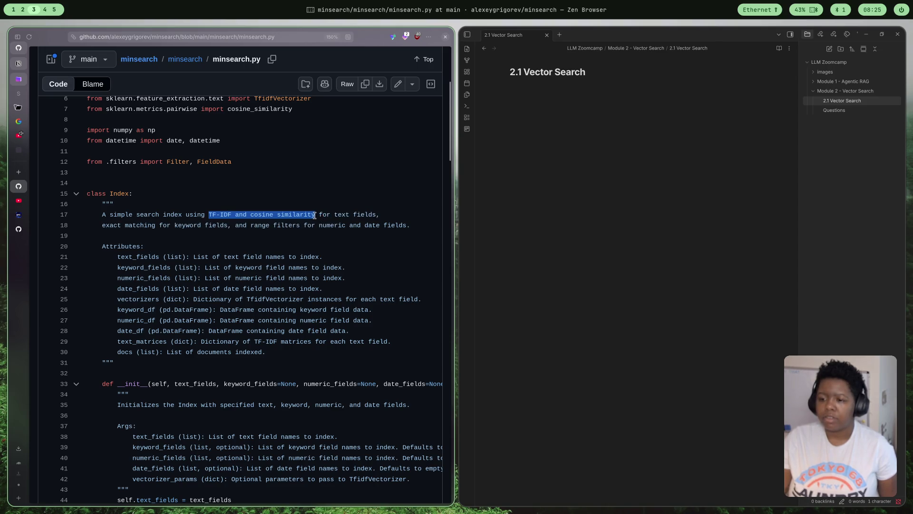
left_click(285, 213)
left_click_drag(251, 213, 314, 213)
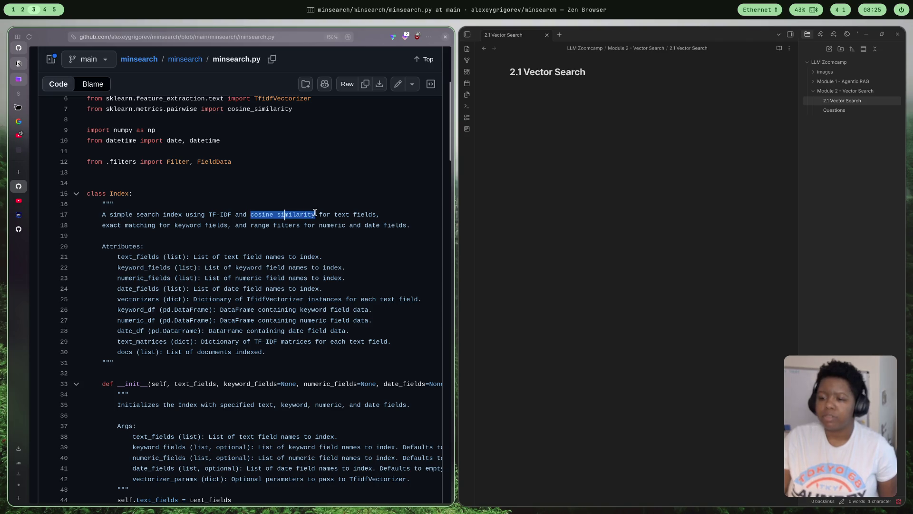
left_click(220, 214)
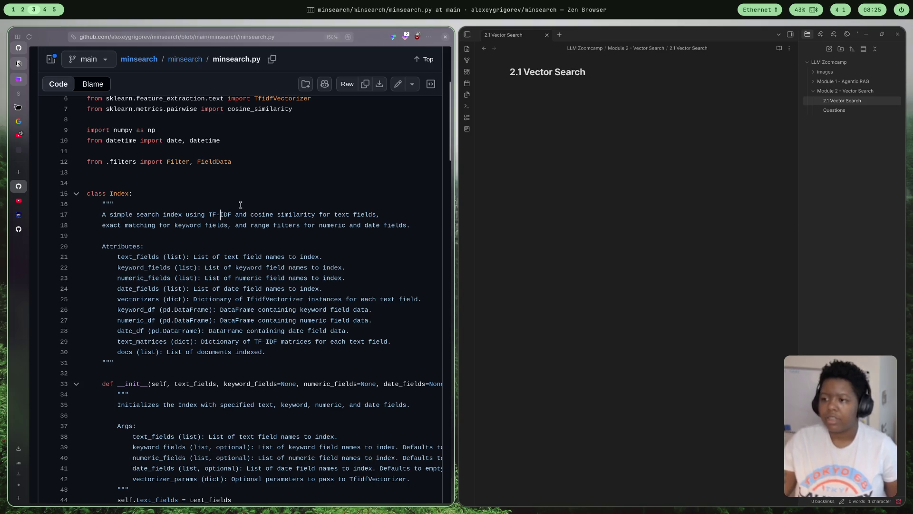
left_click(19, 229)
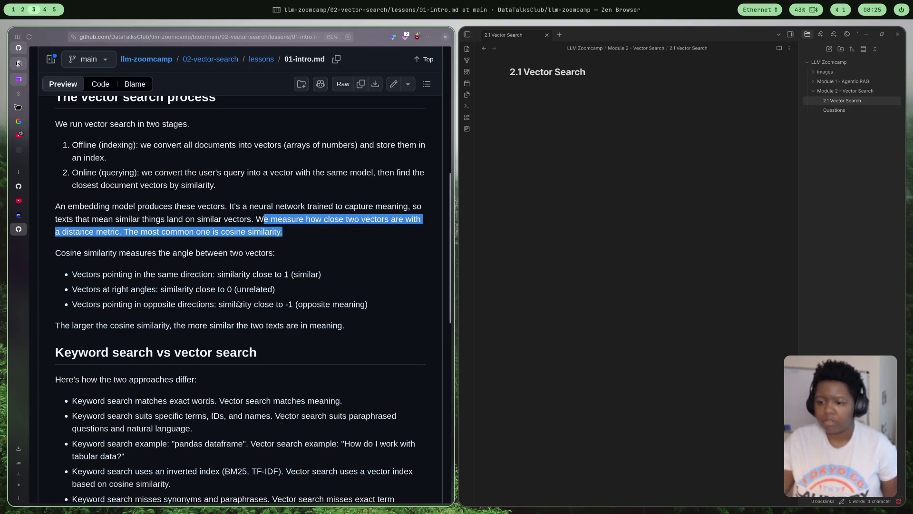
scroll(238, 304, "down", 2)
left_click_drag(101, 203, 266, 206)
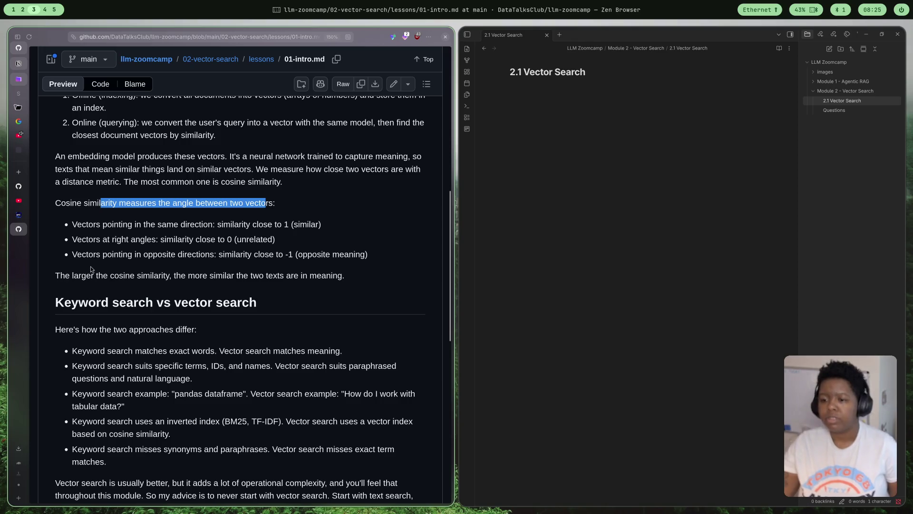
left_click_drag(88, 224, 298, 227)
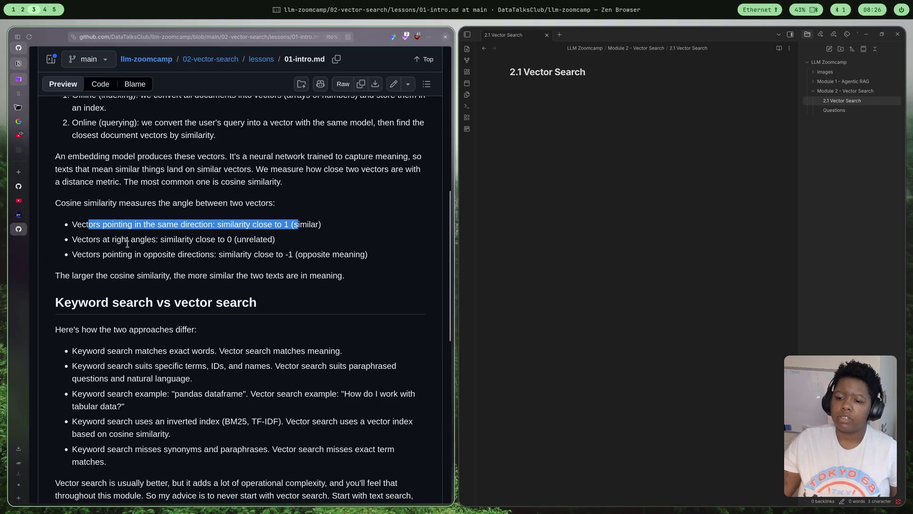
left_click_drag(172, 241, 350, 243)
left_click(355, 242)
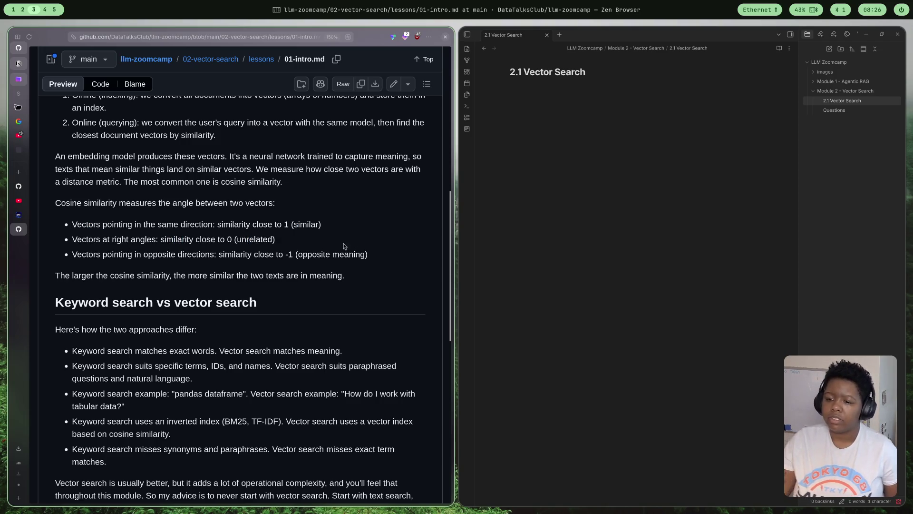
left_click_drag(113, 255, 310, 253)
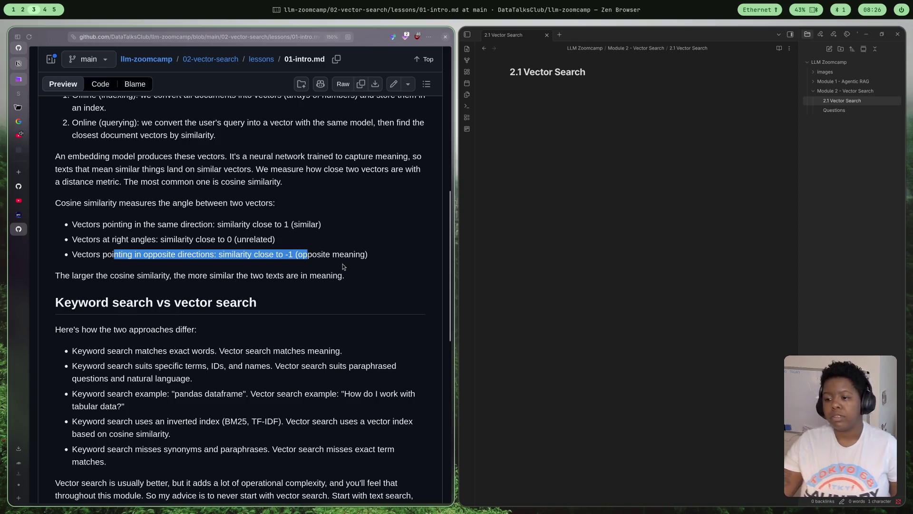
scroll(334, 262, "down", 1)
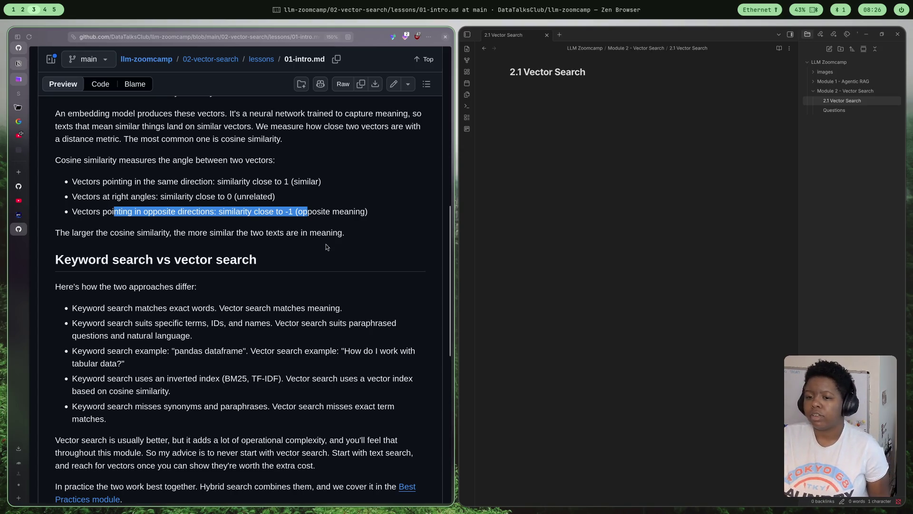
scroll(299, 234, "down", 1)
scroll(248, 248, "down", 2)
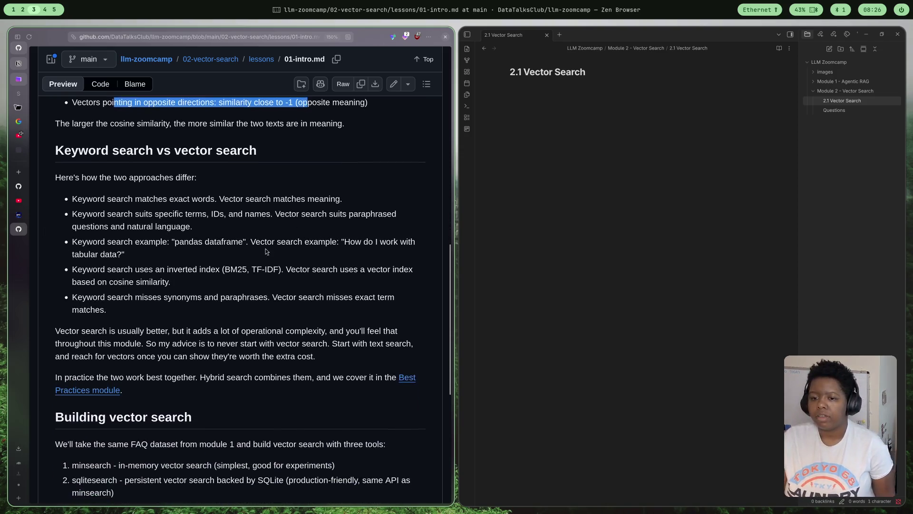
scroll(249, 244, "up", 2)
scroll(263, 247, "up", 1)
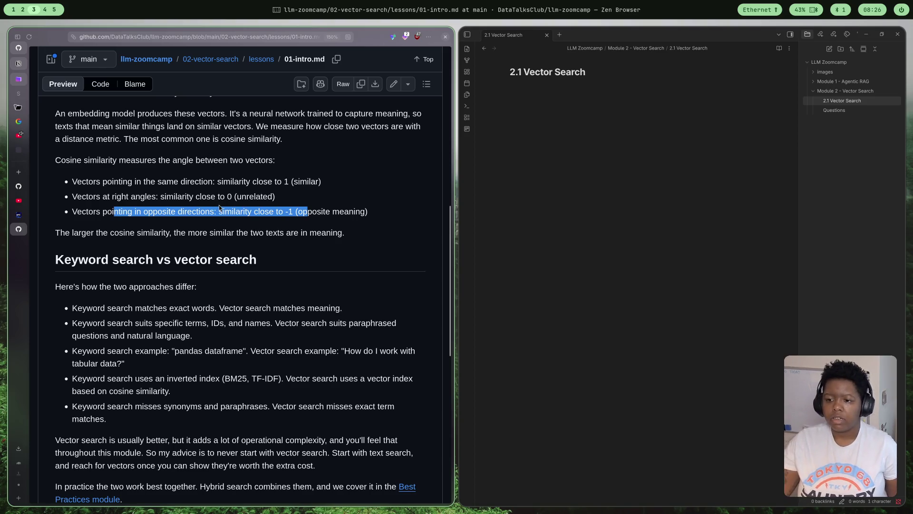
scroll(220, 204, "down", 1)
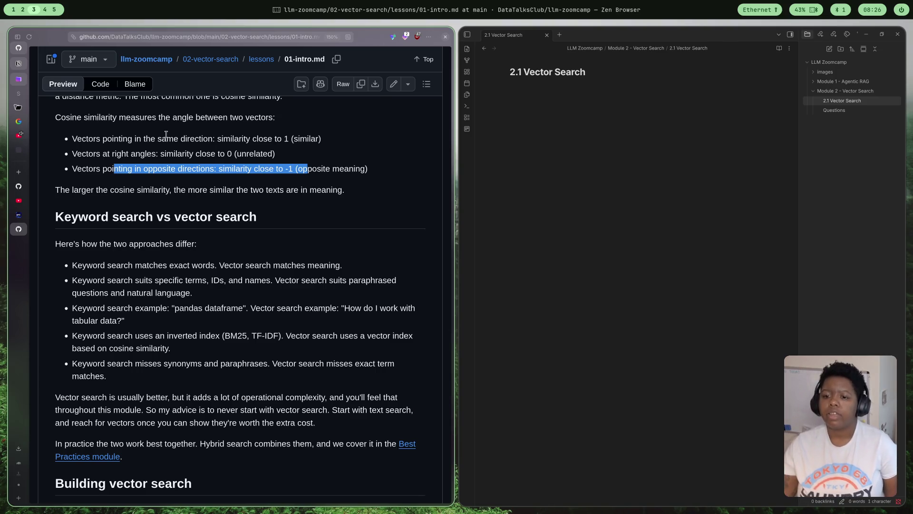
scroll(109, 173, "down", 2)
scroll(109, 173, "down", 1)
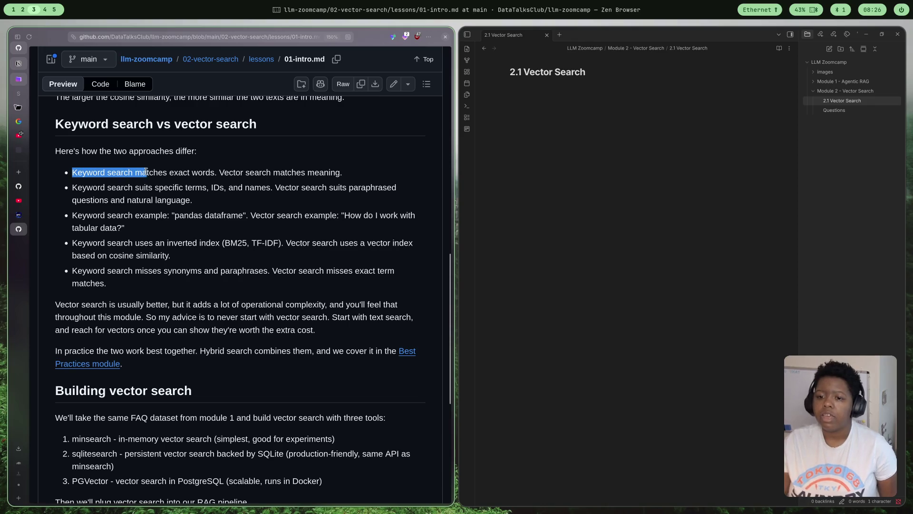
Read through the keyword-versus-vector comparison bullets and their example questions
left_click_drag(72, 171, 241, 172)
left_click(329, 166)
triple_click(359, 170)
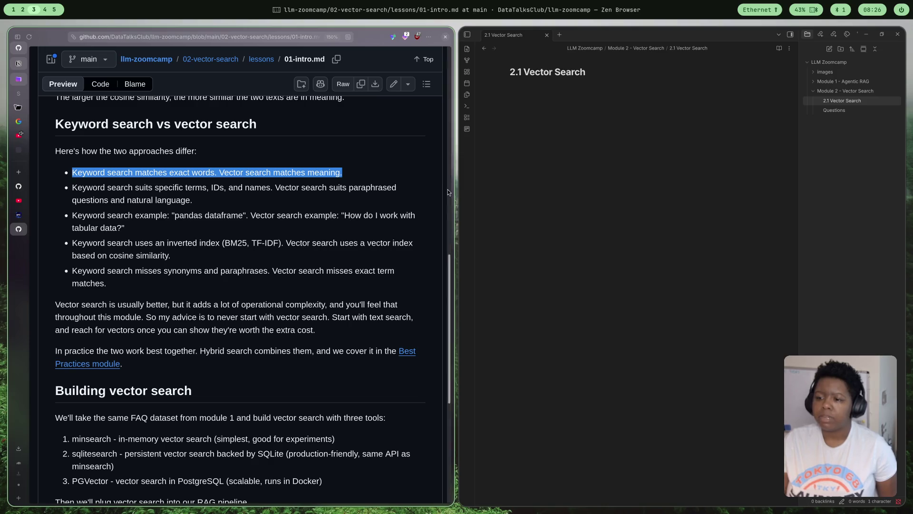
left_click_drag(97, 187, 276, 185)
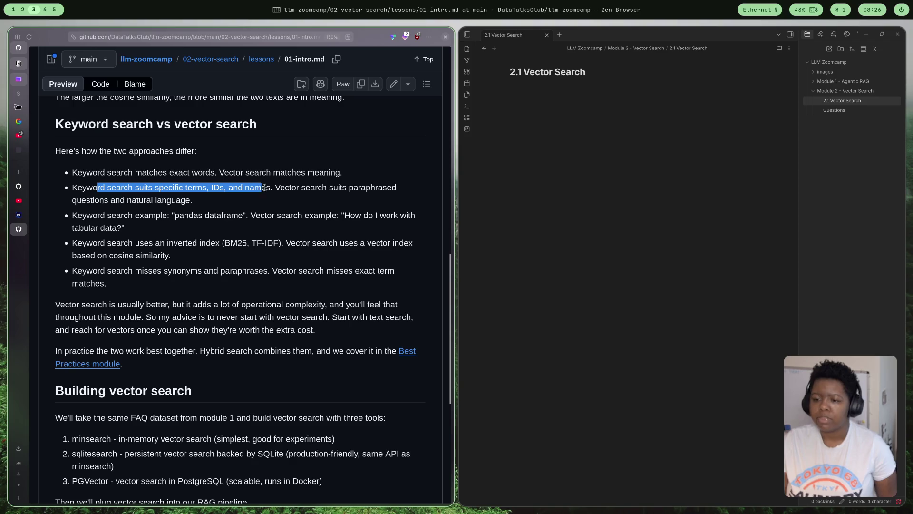
left_click(277, 186)
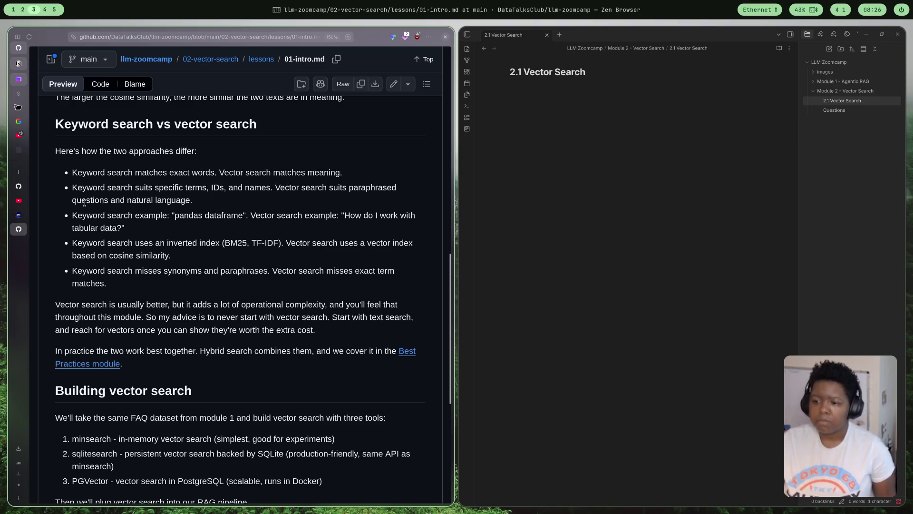
left_click_drag(82, 201, 197, 207)
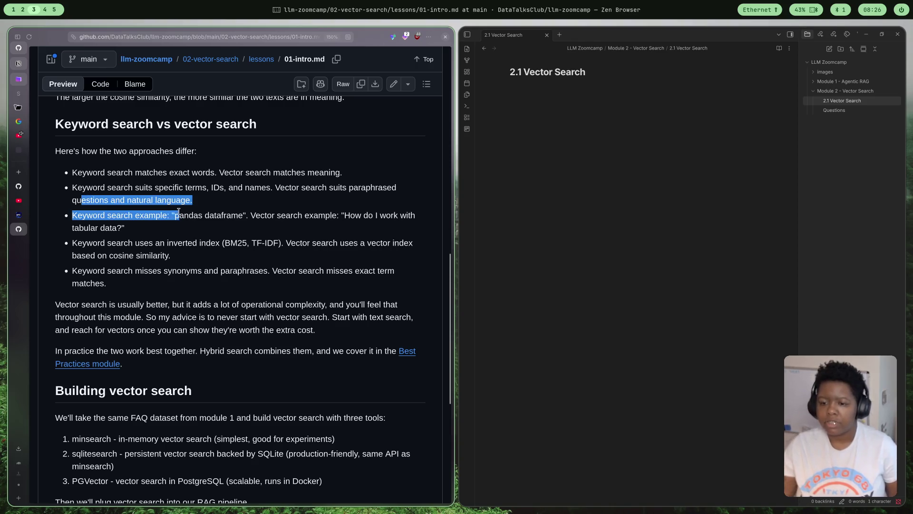
left_click(129, 227)
left_click_drag(111, 216, 247, 212)
left_click_drag(254, 215, 248, 230)
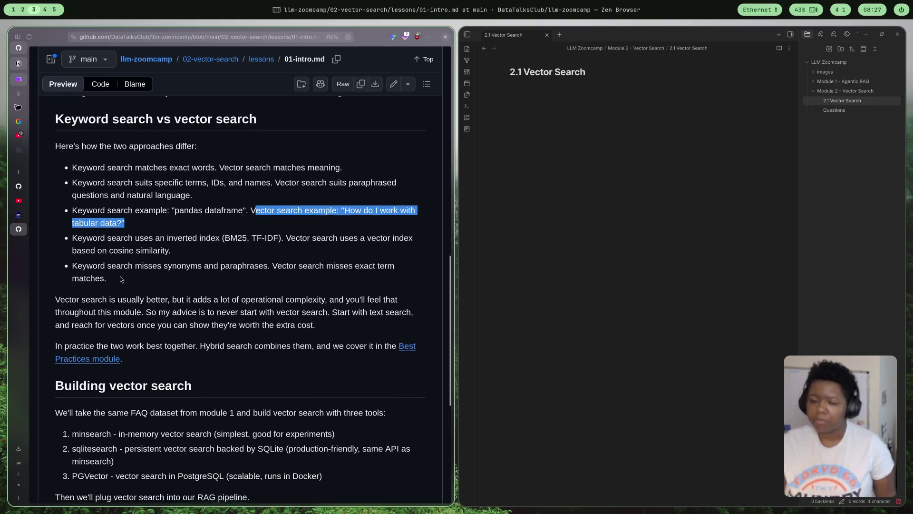
scroll(123, 223, "down", 1)
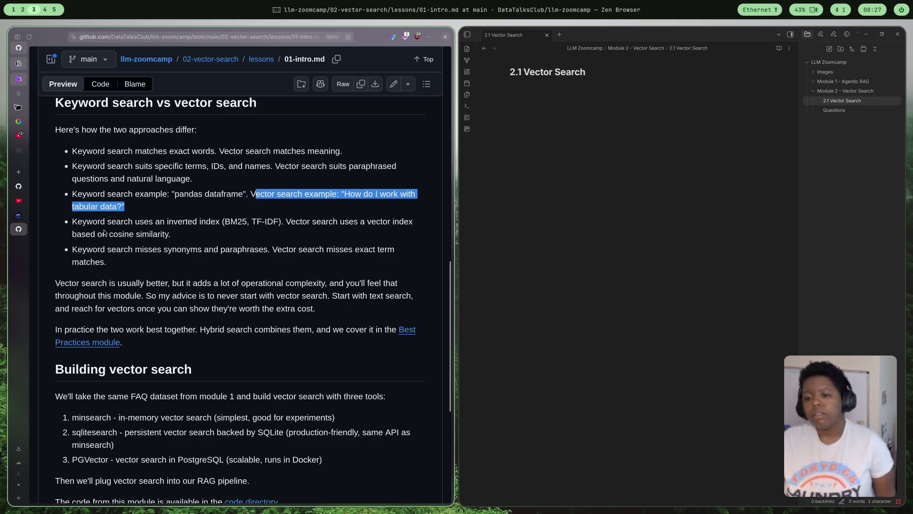
Read the vector index description and the advice on starting with text search and hybrid search
mouse_move(84, 222)
left_mouse_down()
mouse_move(280, 222)
mouse_move(268, 241)
left_mouse_up()
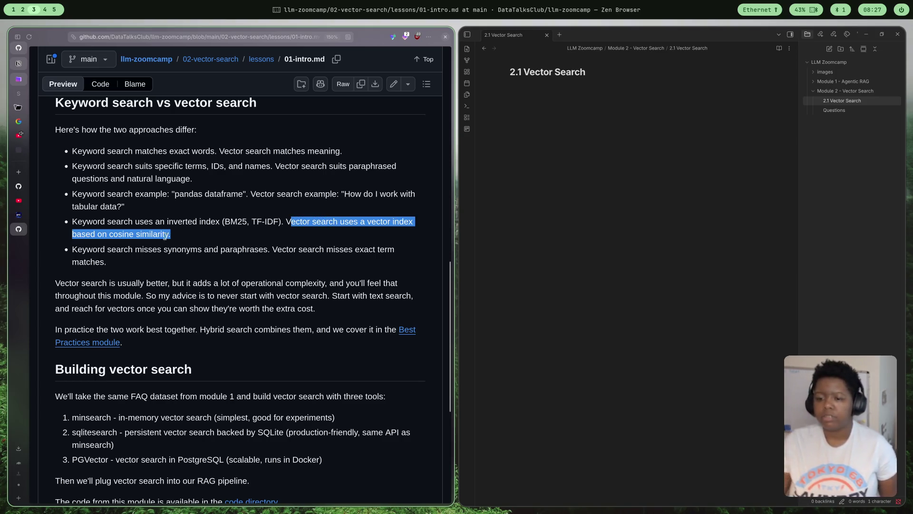
mouse_move(105, 250)
left_mouse_down()
mouse_move(72, 250)
mouse_move(272, 250)
left_mouse_up()
left_click(274, 249)
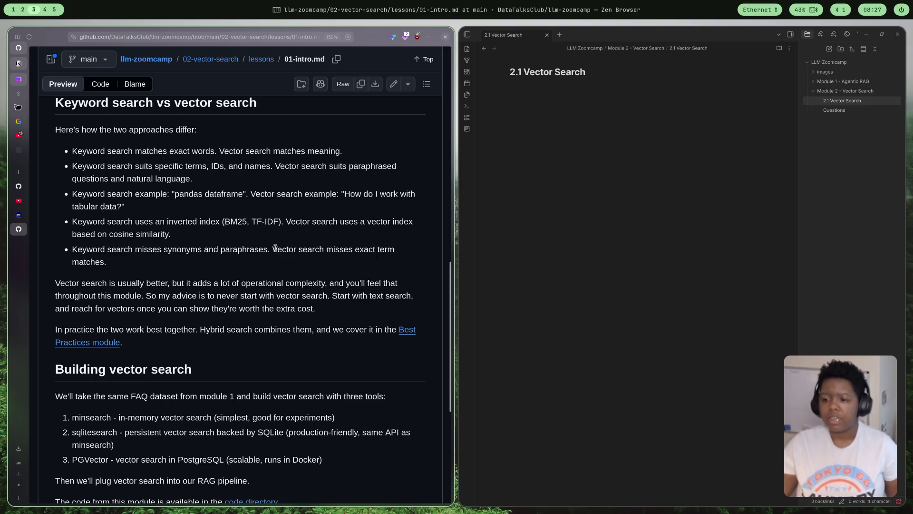
left_click_drag(273, 249, 356, 280)
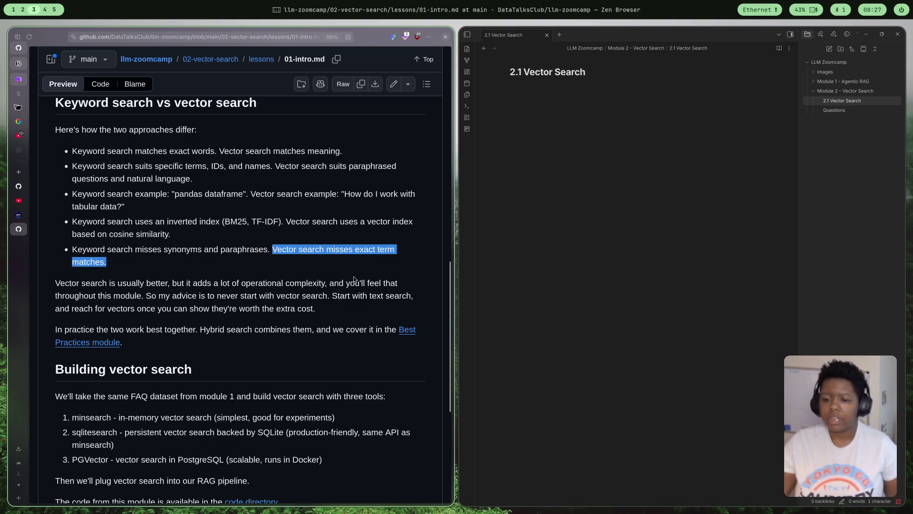
scroll(358, 326, "up", 1)
scroll(358, 326, "down", 1)
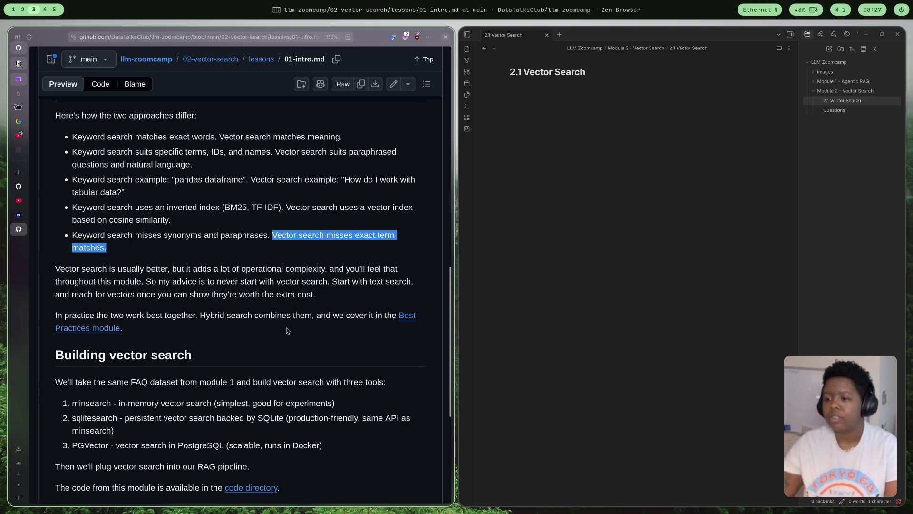
scroll(109, 340, "down", 1)
scroll(108, 340, "down", 1)
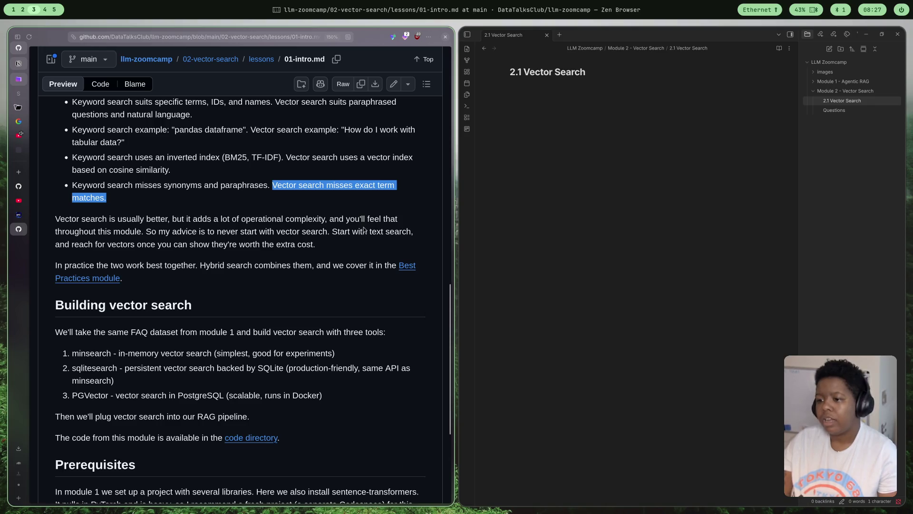
mouse_move(144, 230)
left_mouse_down()
mouse_move(329, 231)
mouse_move(333, 259)
left_mouse_up()
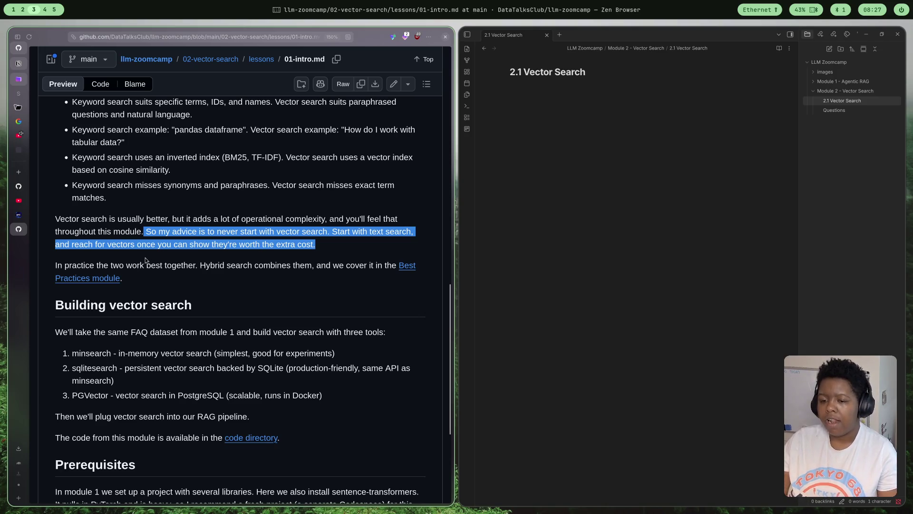
mouse_move(145, 265)
left_mouse_down()
mouse_move(203, 264)
mouse_move(55, 266)
mouse_move(242, 279)
mouse_move(279, 265)
mouse_move(317, 265)
mouse_move(124, 279)
mouse_move(353, 265)
left_mouse_up()
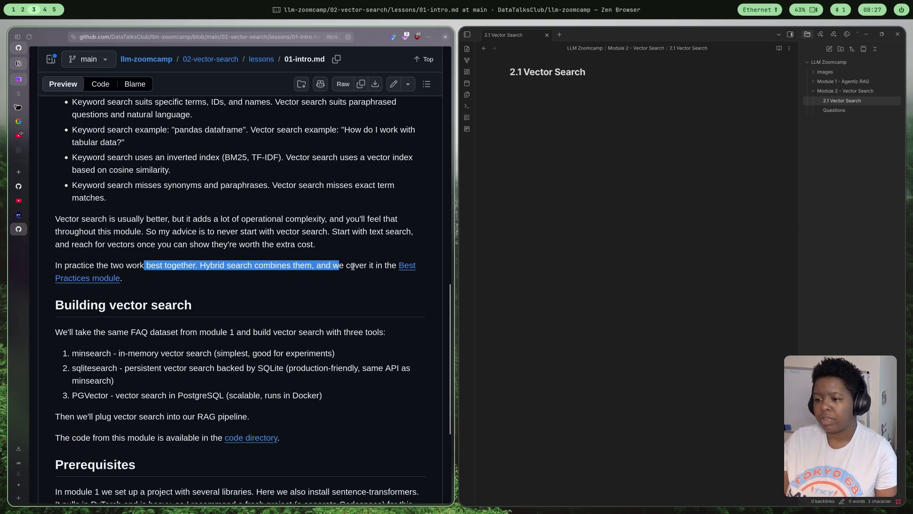
scroll(279, 283, "down", 2)
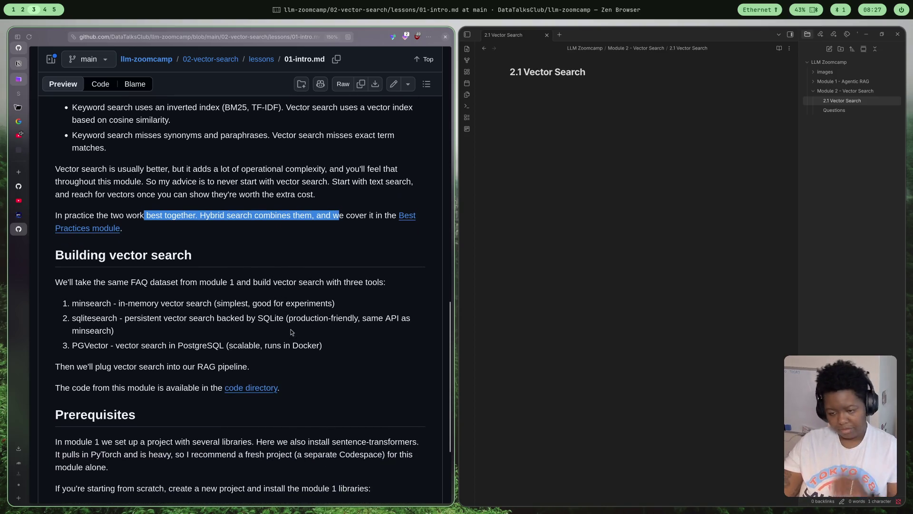
scroll(222, 300, "down", 1)
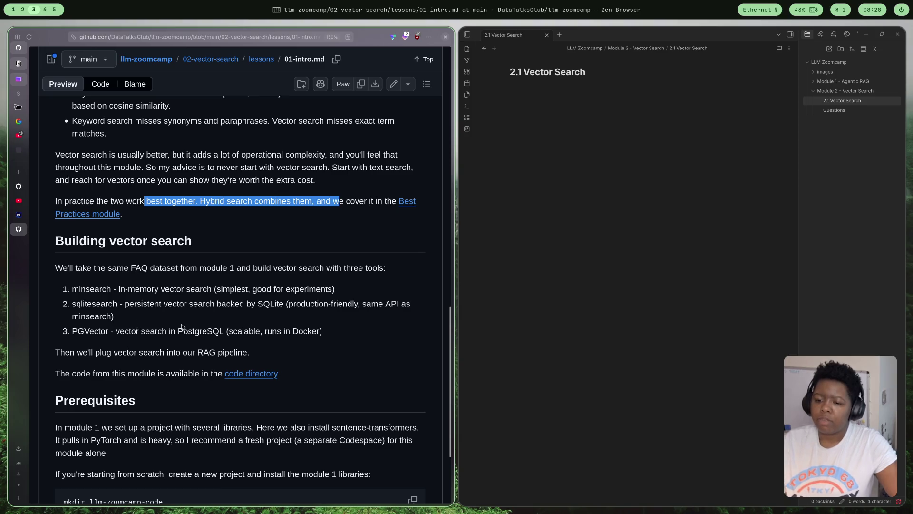
scroll(214, 329, "down", 2)
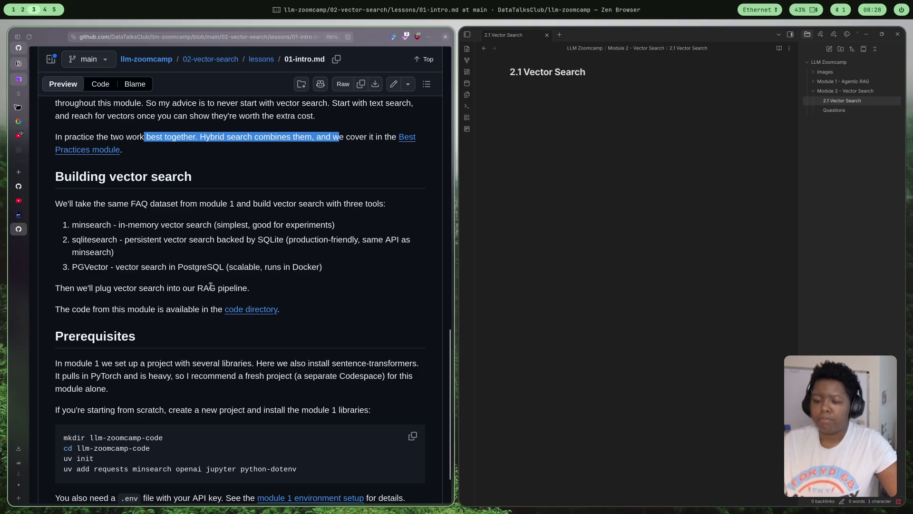
scroll(95, 308, "down", 2)
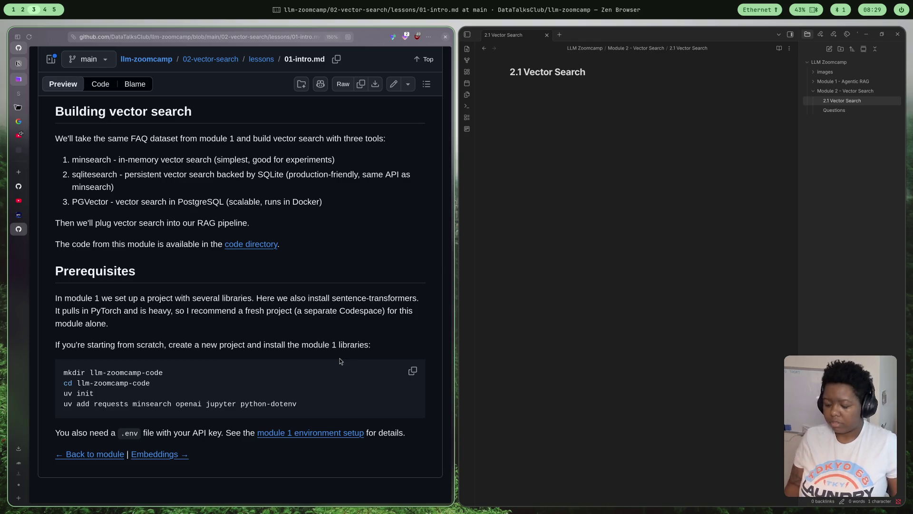
scroll(263, 288, "up", 1)
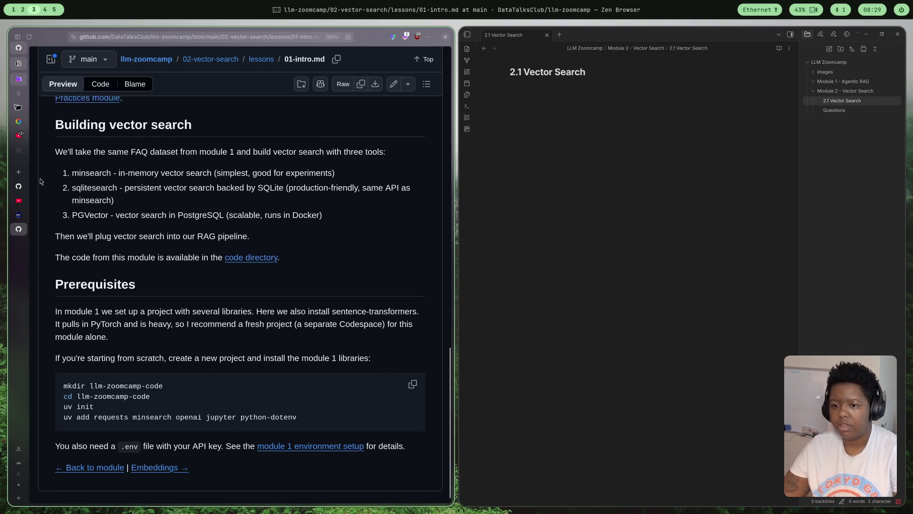
scroll(214, 251, "down", 1)
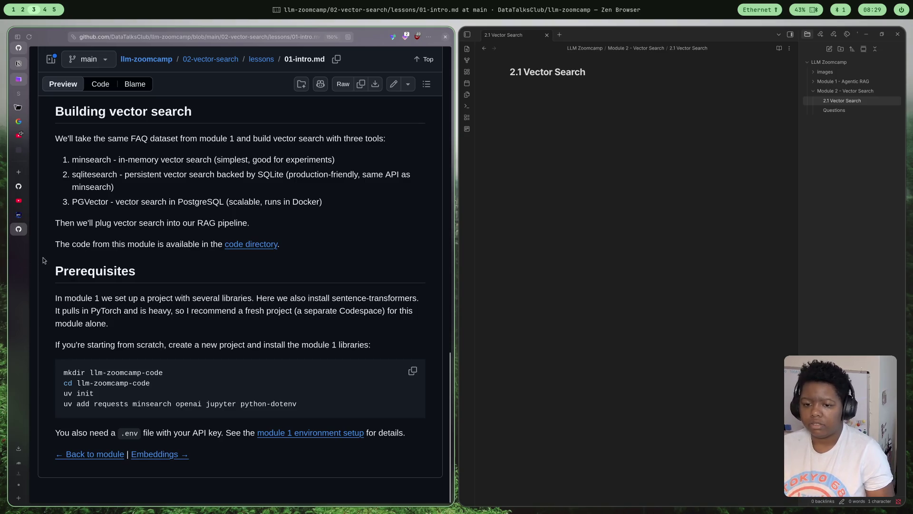
scroll(78, 271, "up", 1)
scroll(114, 295, "down", 1)
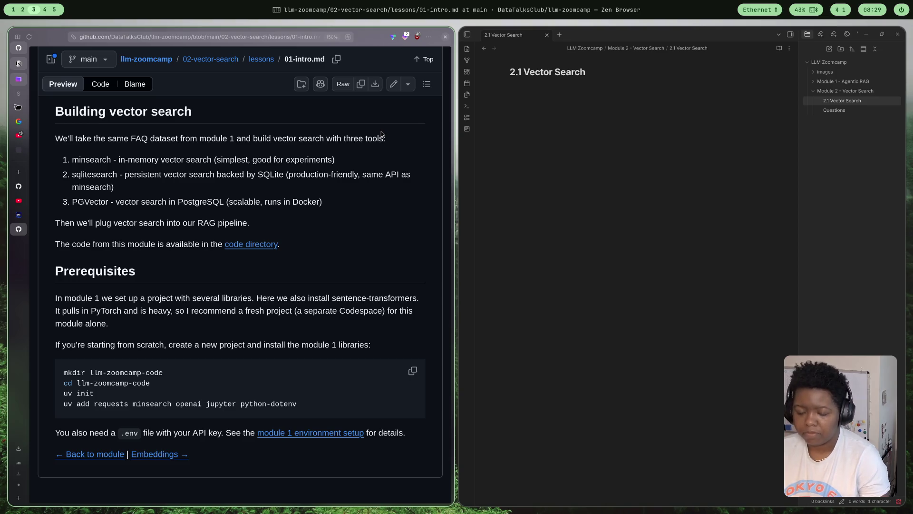
In the terminal, go up to projects and create the vector-search folder
key("super+1")
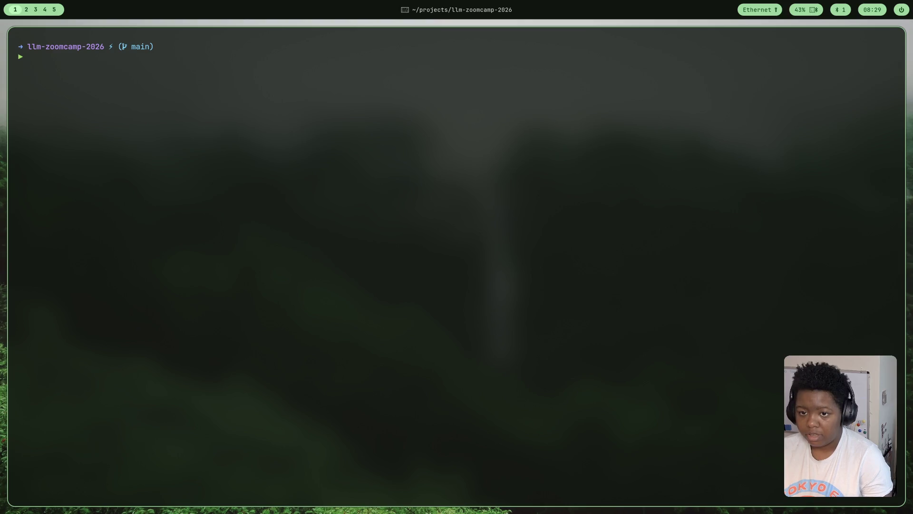
type("cd ..")
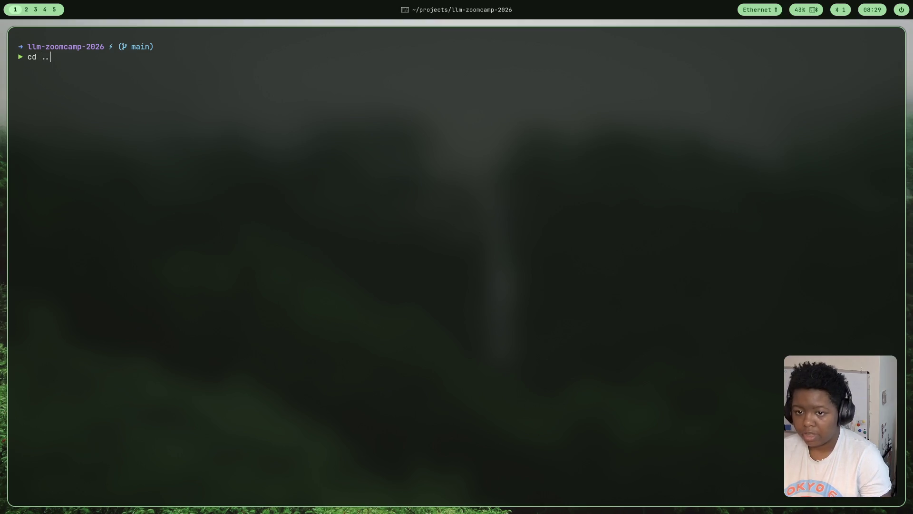
key("Return")
type("dir ll")
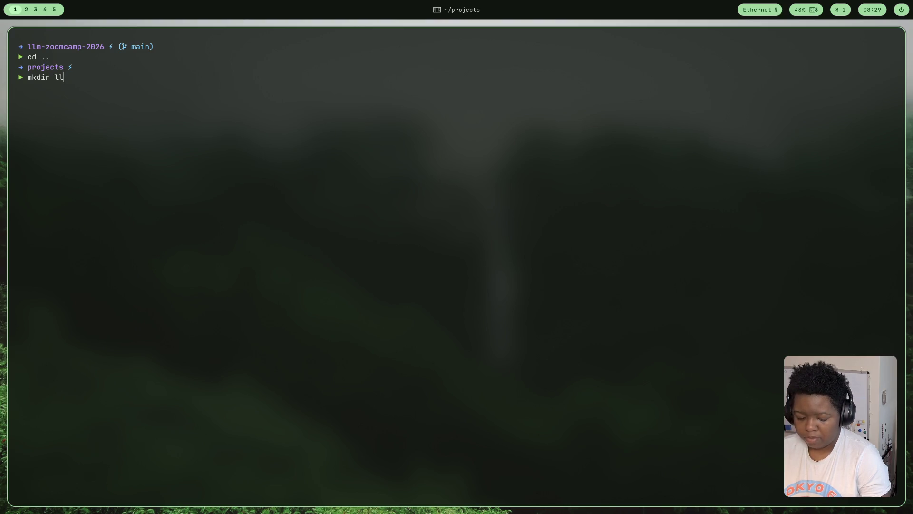
type("m-")
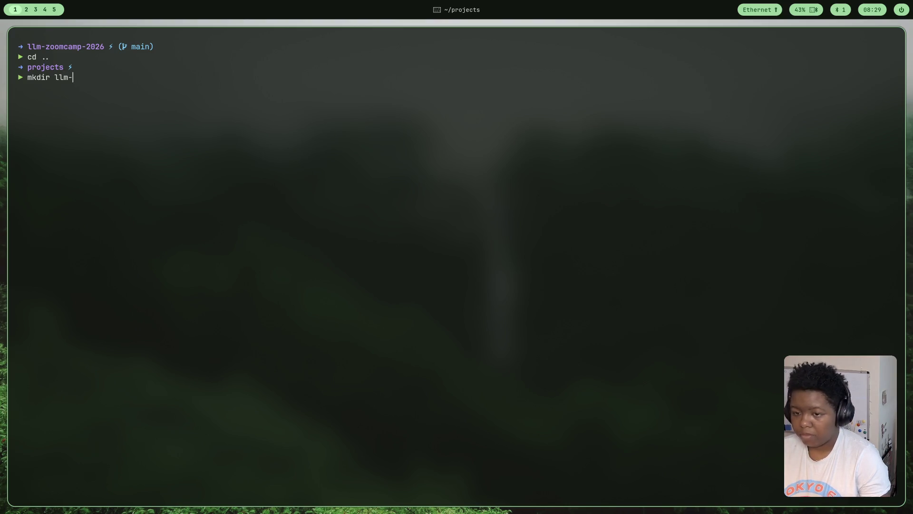
key("BackSpace")
key("BackSpace")
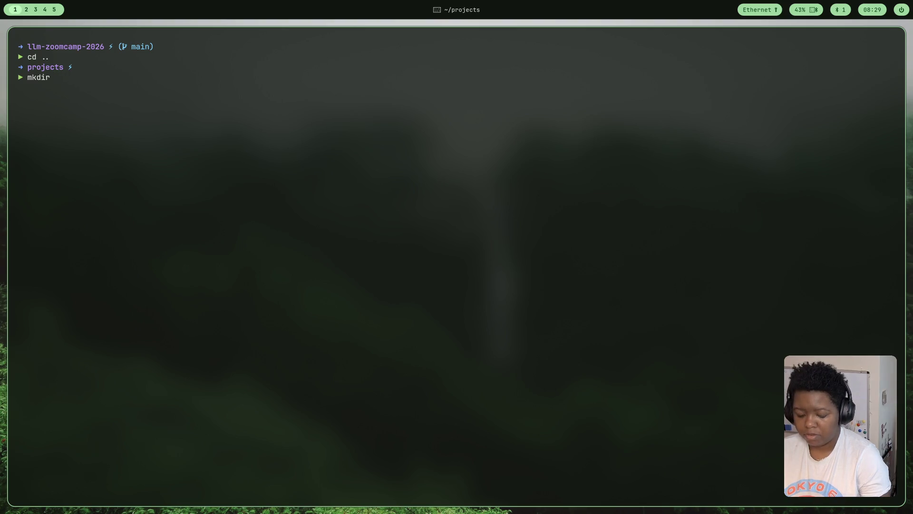
type("vea")
key("BackSpace")
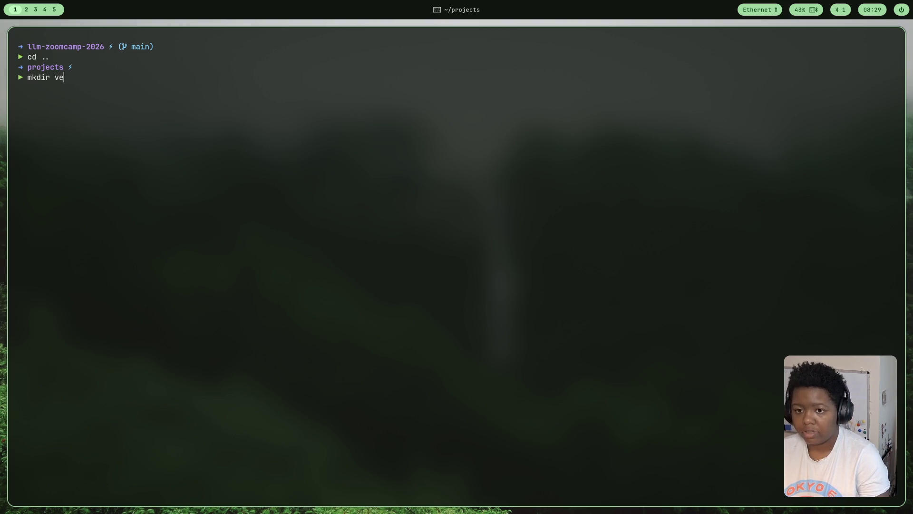
type("ctor -search")
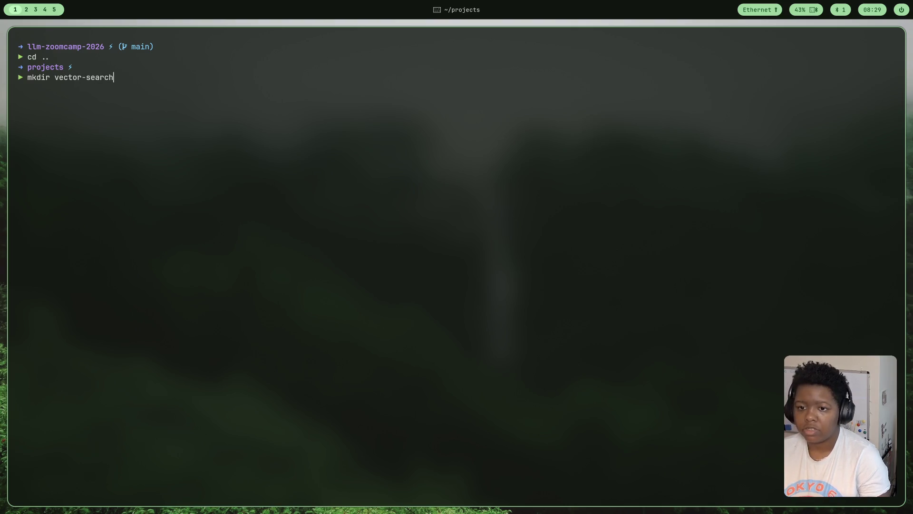
key("Return")
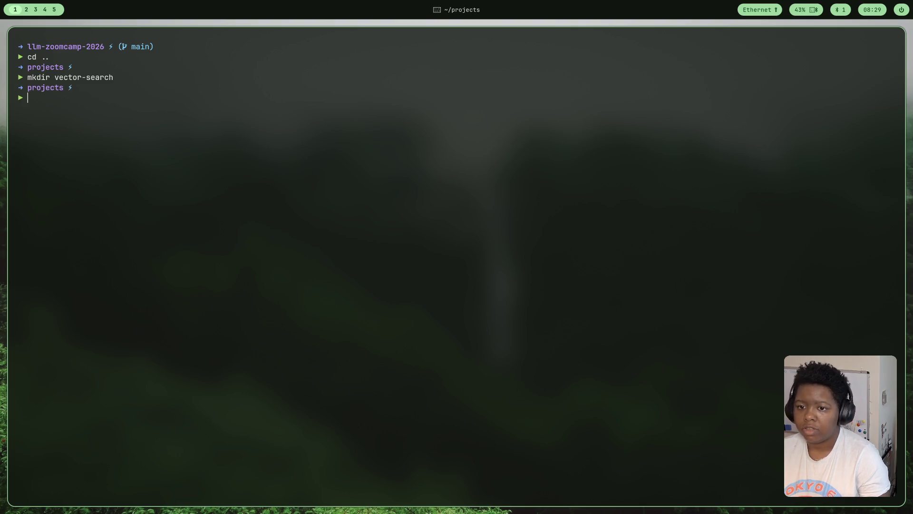
type("cd ve")
Enter vector-search and write 'uv init --python 3.14' without running it
key("Tab")
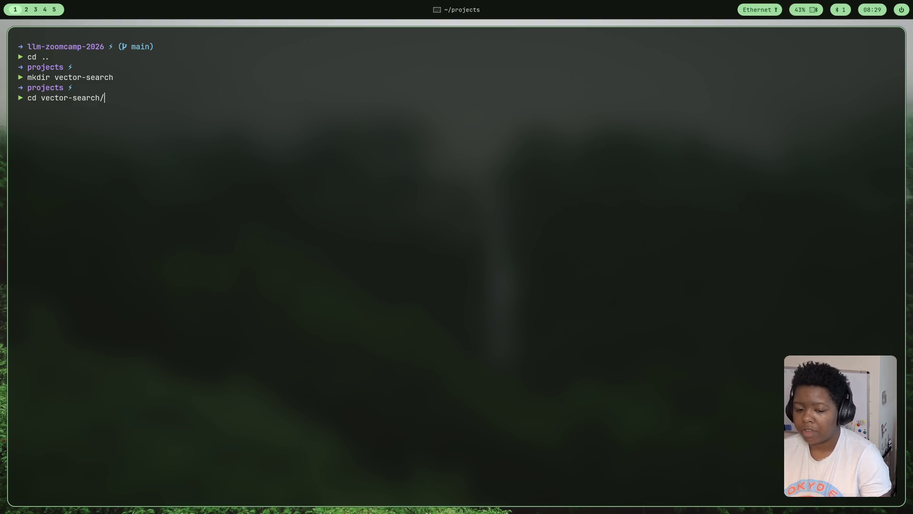
key("Return")
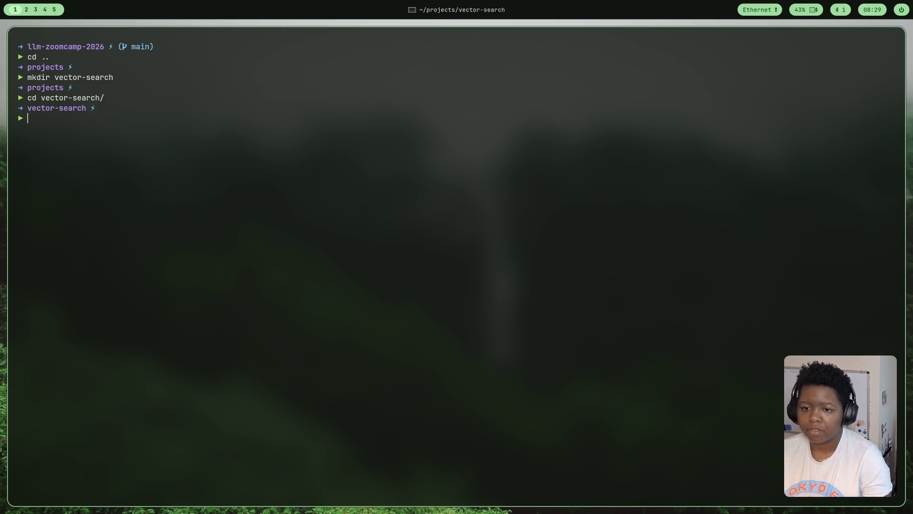
type("uv")
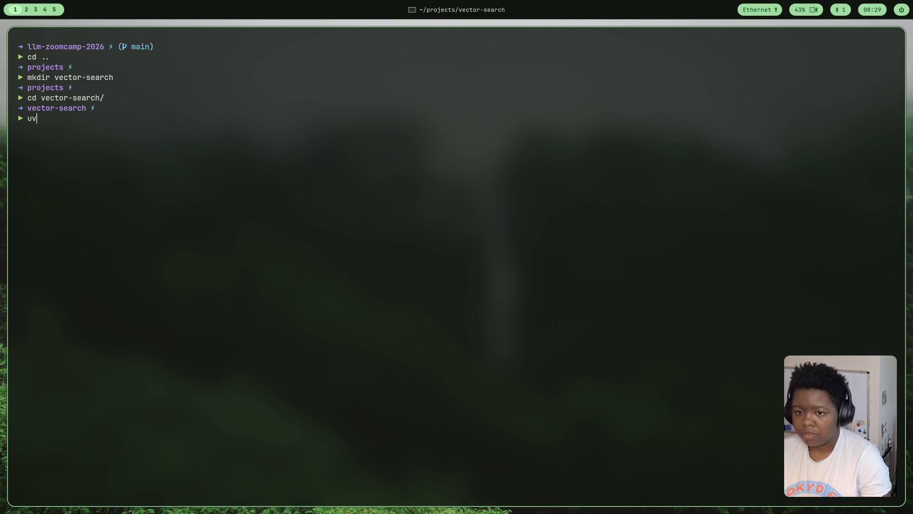
type(" init ")
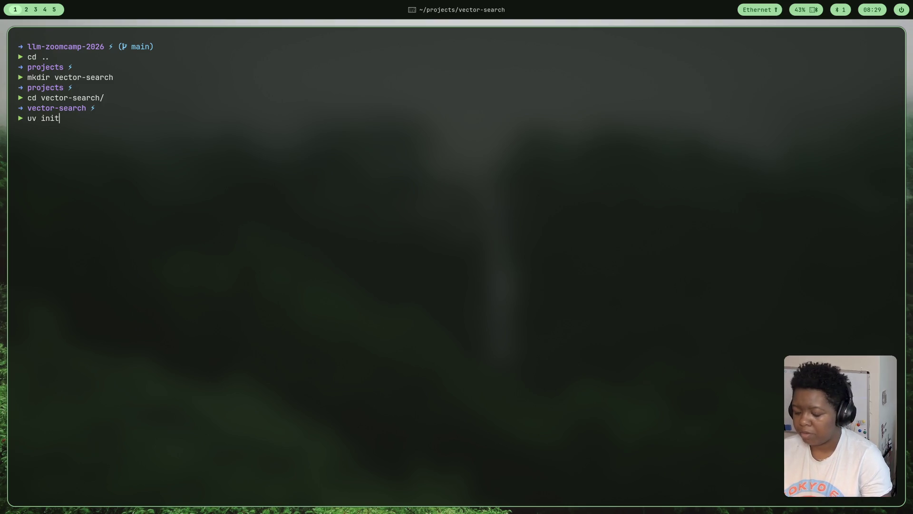
type("pytho")
key("BackSpace")
key("BackSpace")
key("BackSpace")
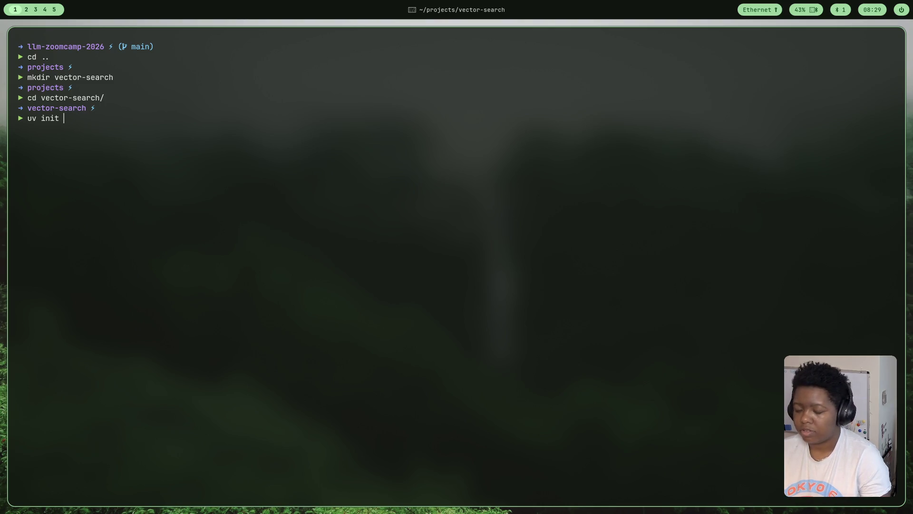
type("--python 3.1")
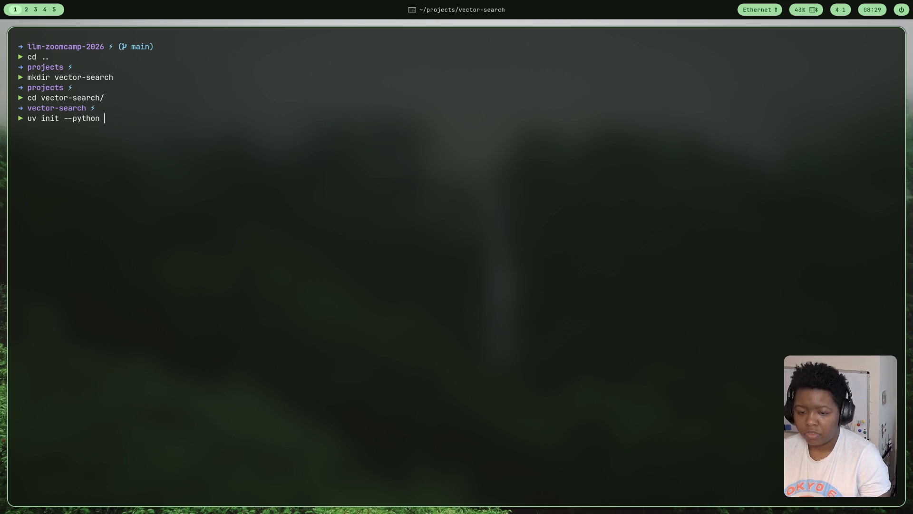
type("4")
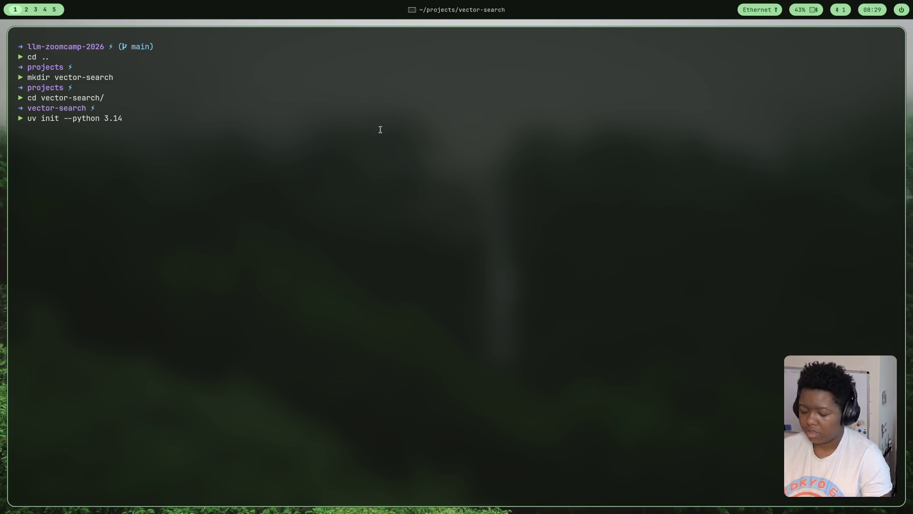
type("3")
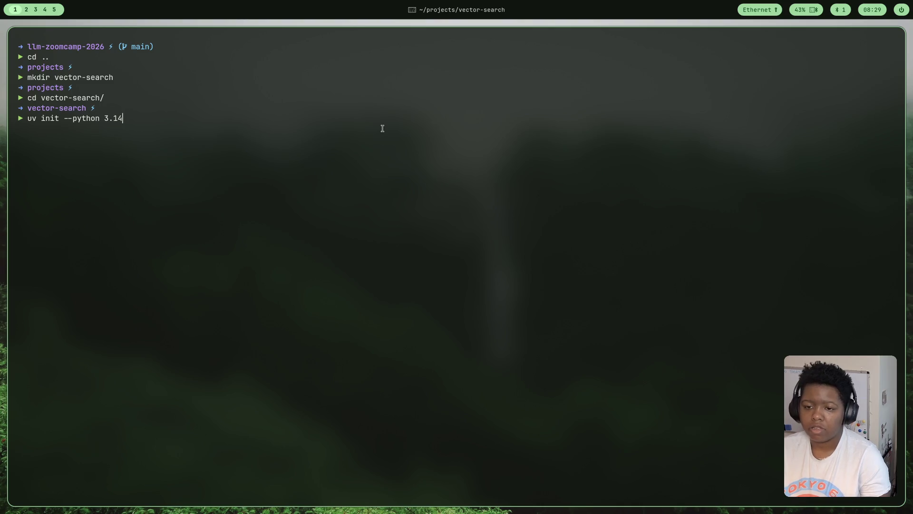
key("super+3")
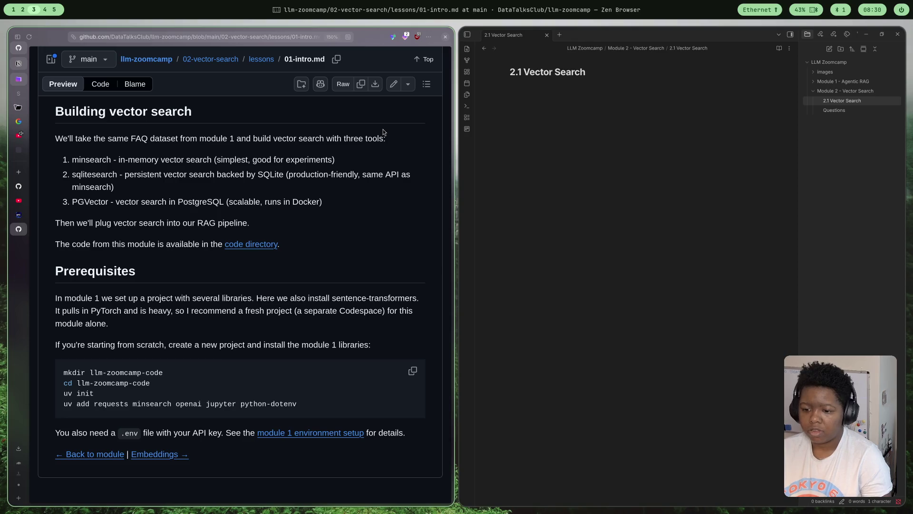
scroll(210, 400, "up", 1)
scroll(210, 401, "down", 1)
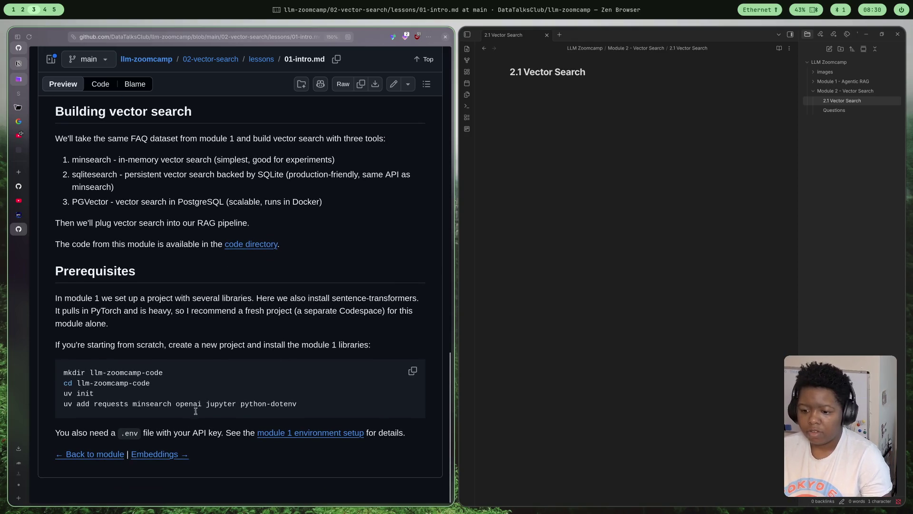
Check the module 1 environment setup's Python 3.14 requirement, then return to the intro lesson
left_click(313, 434)
scroll(105, 348, "down", 1)
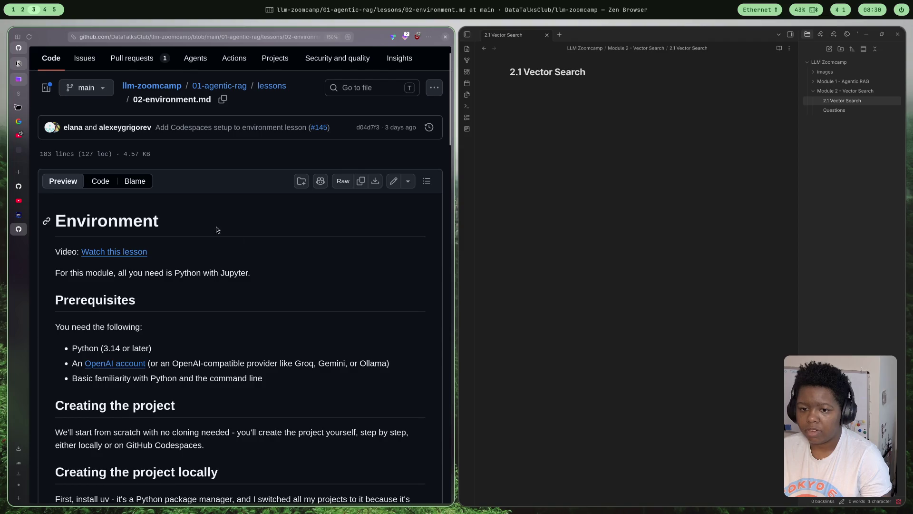
key("alt+Left")
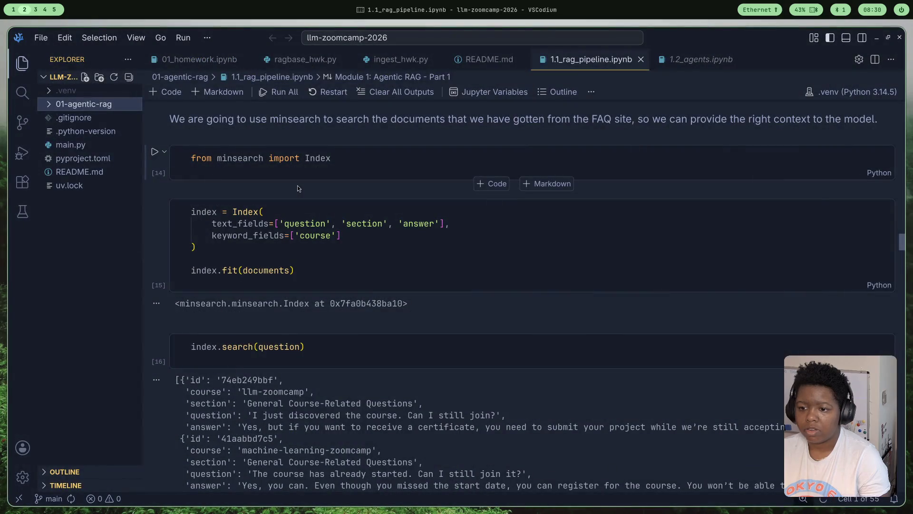
key("super+1")
Run uv init, list main.py, pyproject.toml and README.md, and tile the lesson beside the terminal
key("Return")
type("clea")
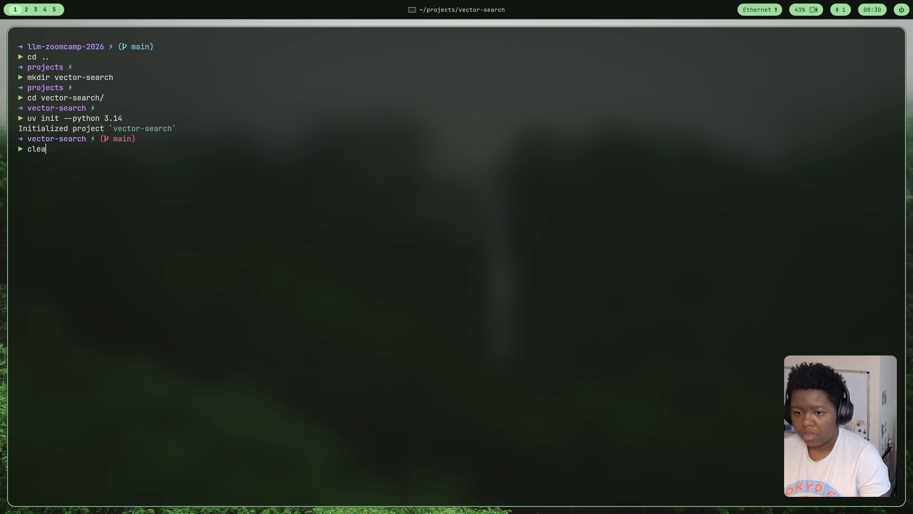
type("r")
key("Return")
type("ls")
key("Return")
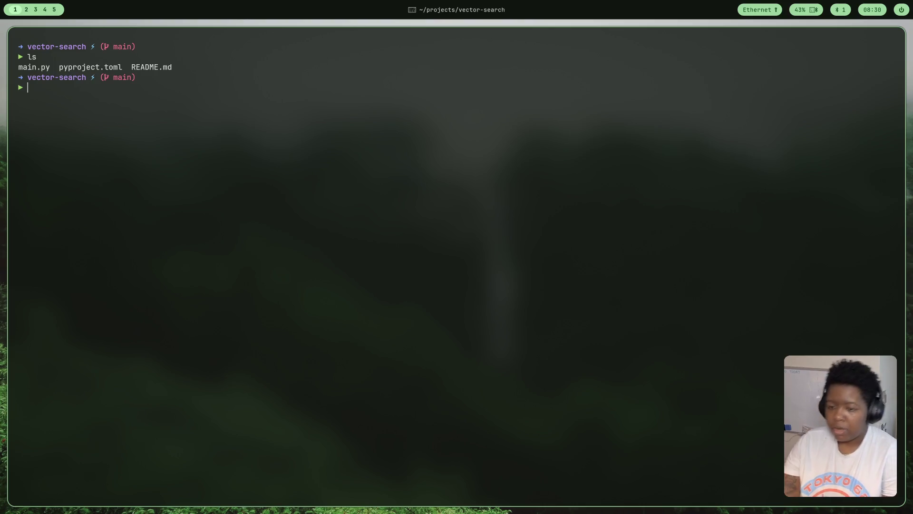
type("uv")
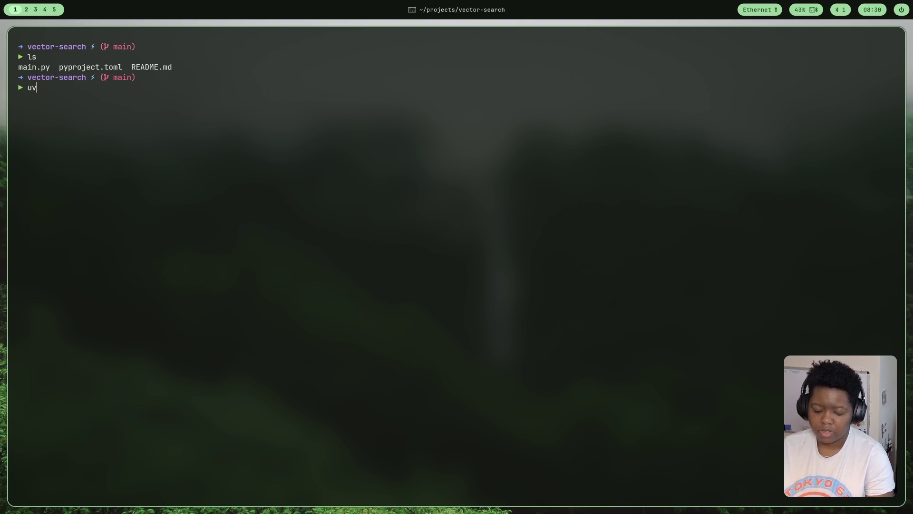
key("super+shift+3")
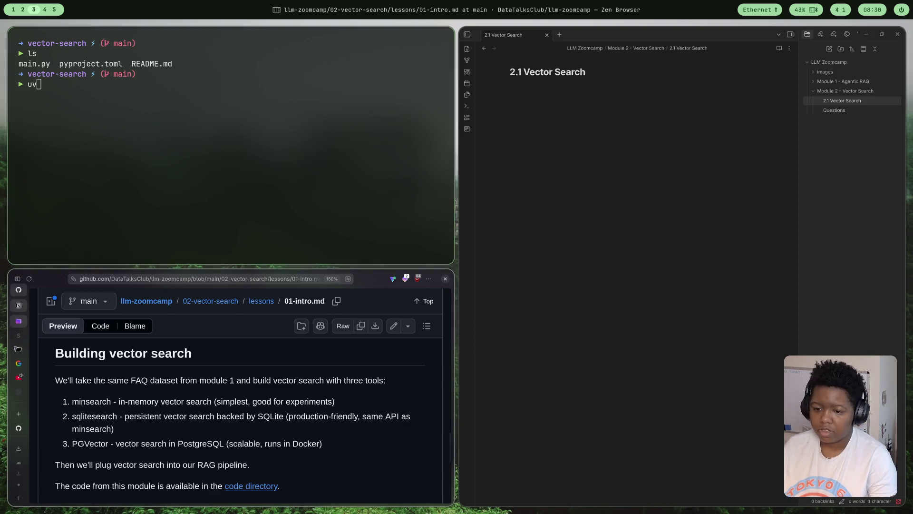
scroll(187, 430, "down", 2)
scroll(186, 431, "down", 3)
scroll(187, 431, "up", 1)
scroll(187, 431, "down", 1)
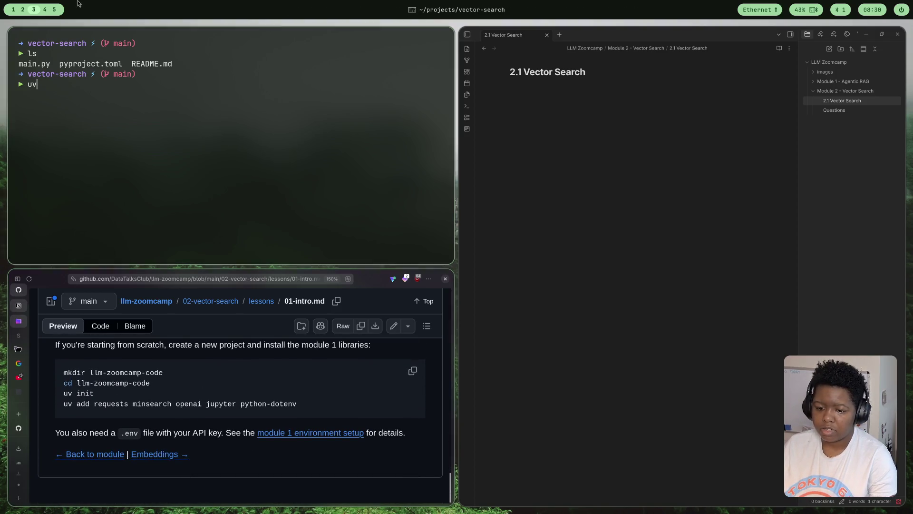
type(" add ")
type("request ")
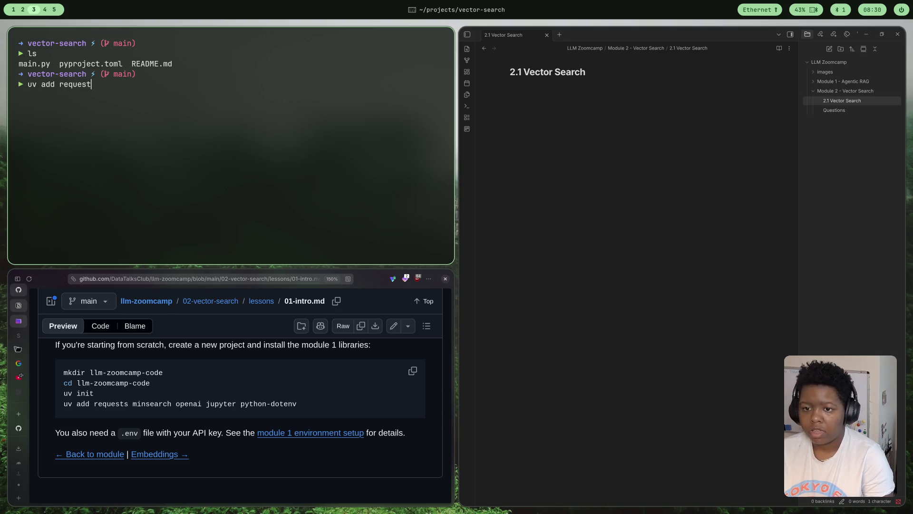
type("s")
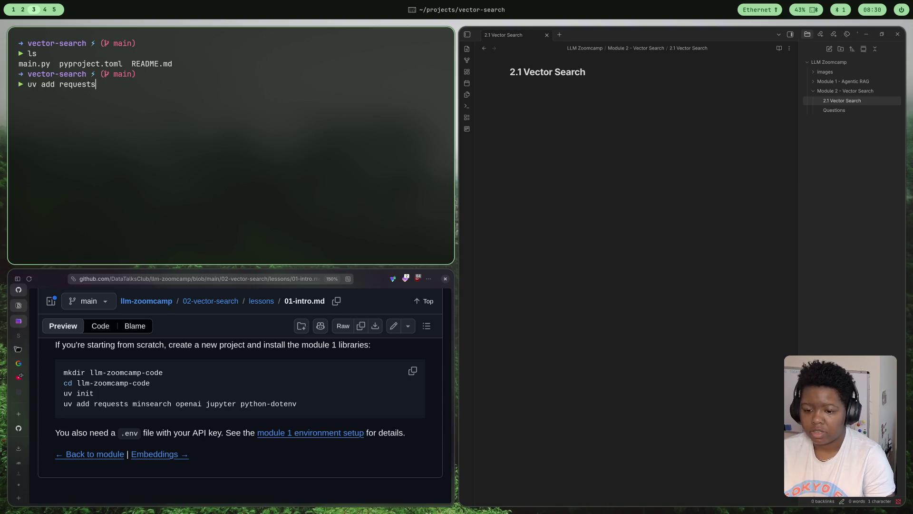
type(" minsearch open a")
Write 'uv add requests minsearch openai jupyter ipykernel' matching the lesson's setup block
key("BackSpace")
key("BackSpace")
type("ai ")
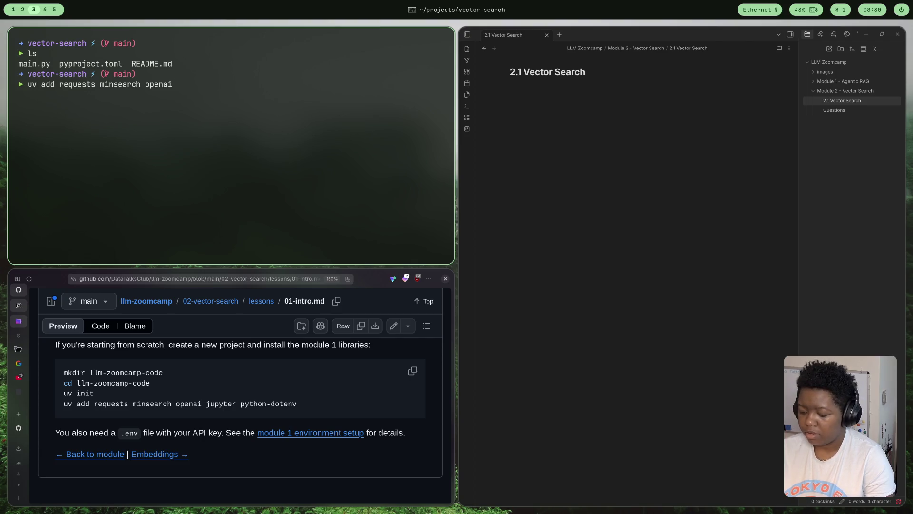
type("jupyter")
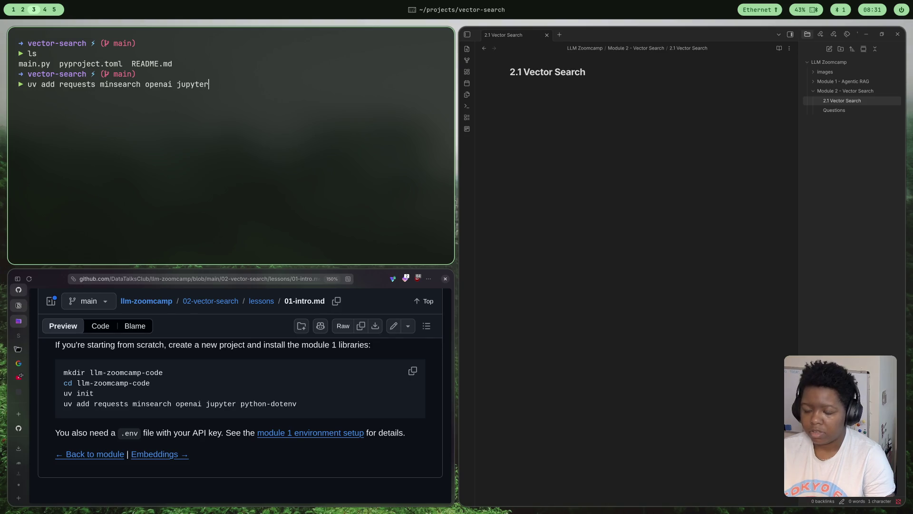
type(" ipy")
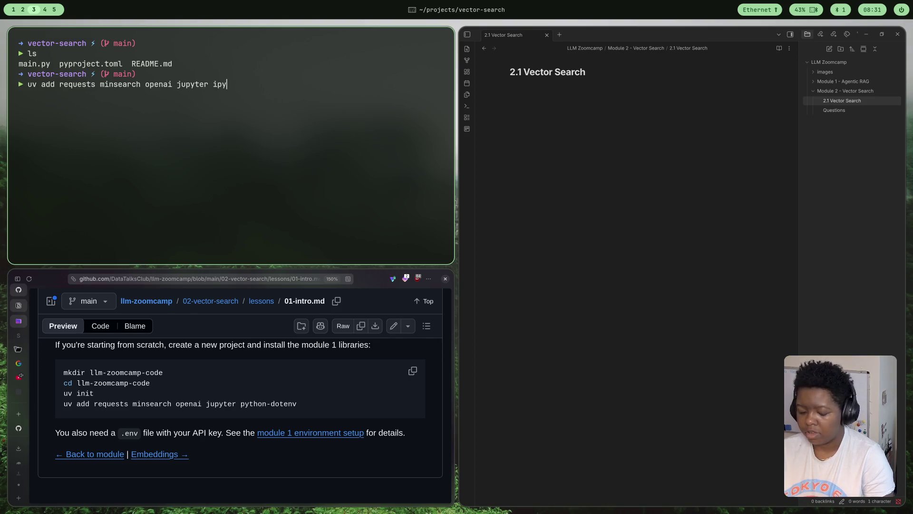
type("kernel")
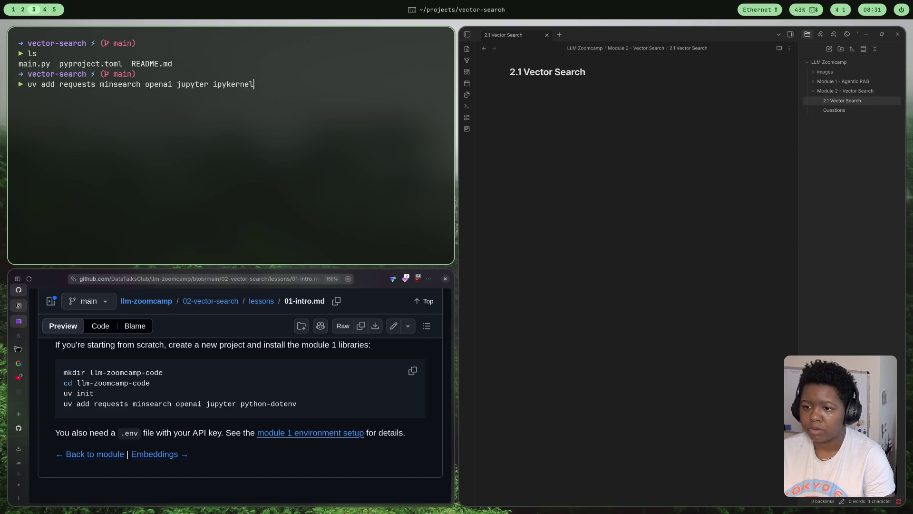
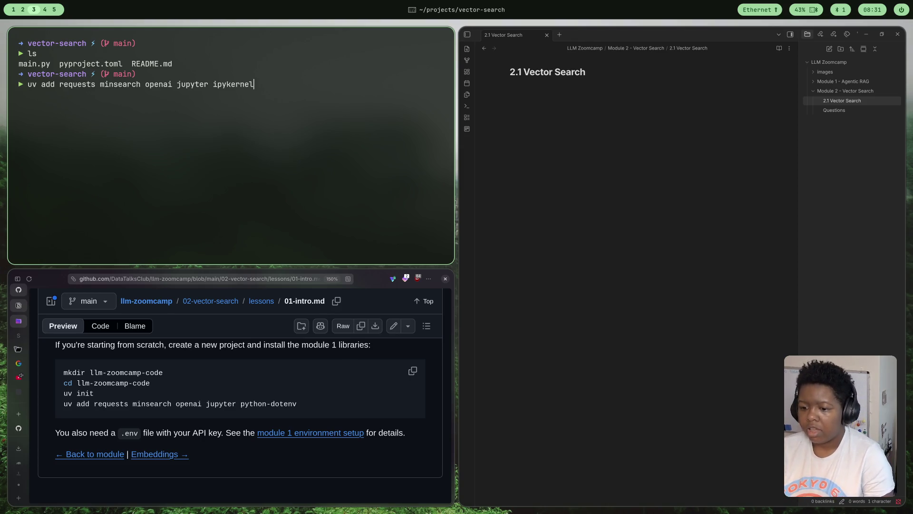
type("pythio")
Append python-dotenv to the uv add command, fix the typo, and run the install
key("BackSpace")
key("BackSpace")
type("on")
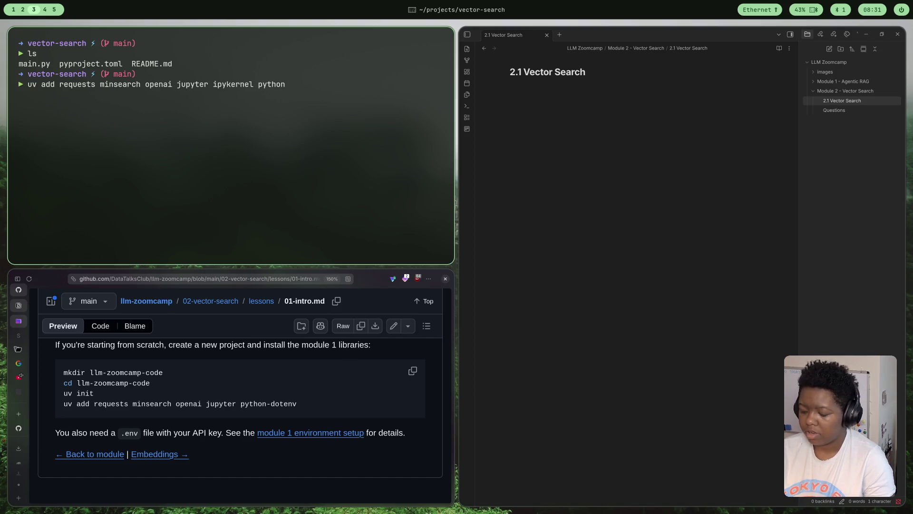
type("-do")
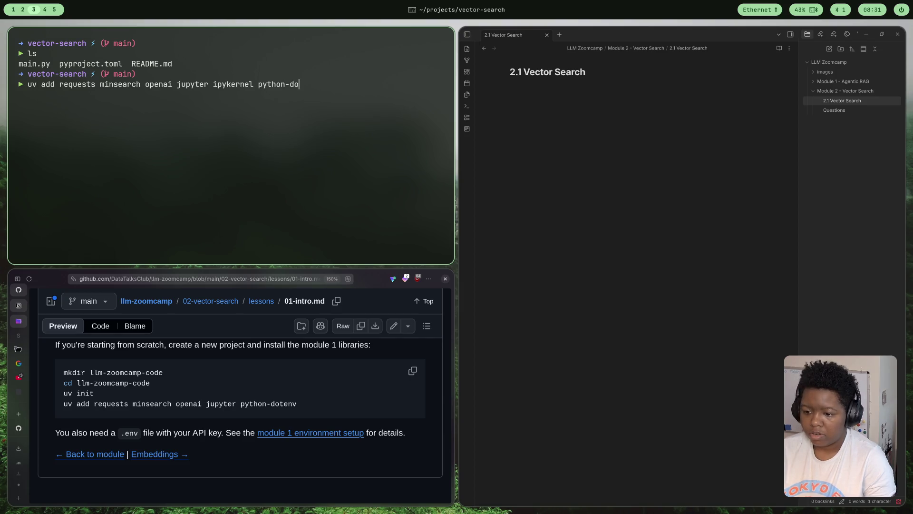
type("tenv")
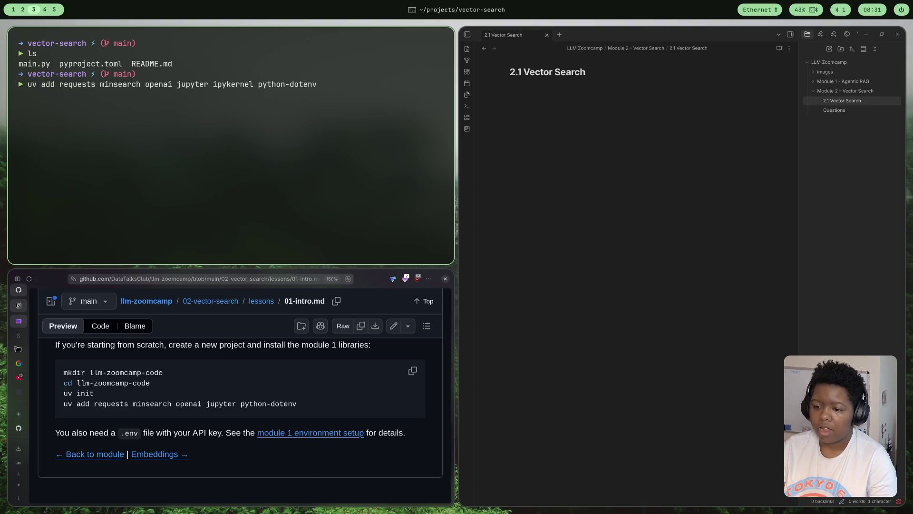
scroll(239, 443, "up", 5)
scroll(239, 444, "down", 2)
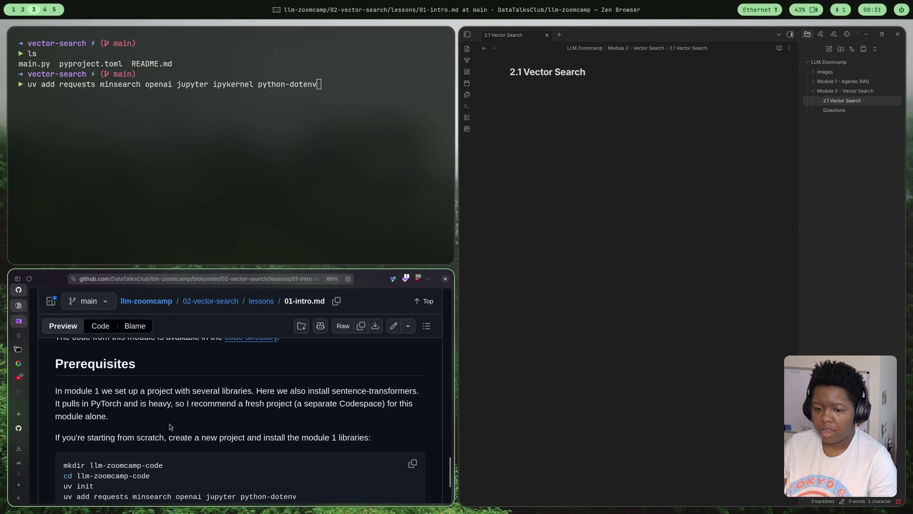
scroll(179, 421, "up", 3)
scroll(189, 415, "down", 5)
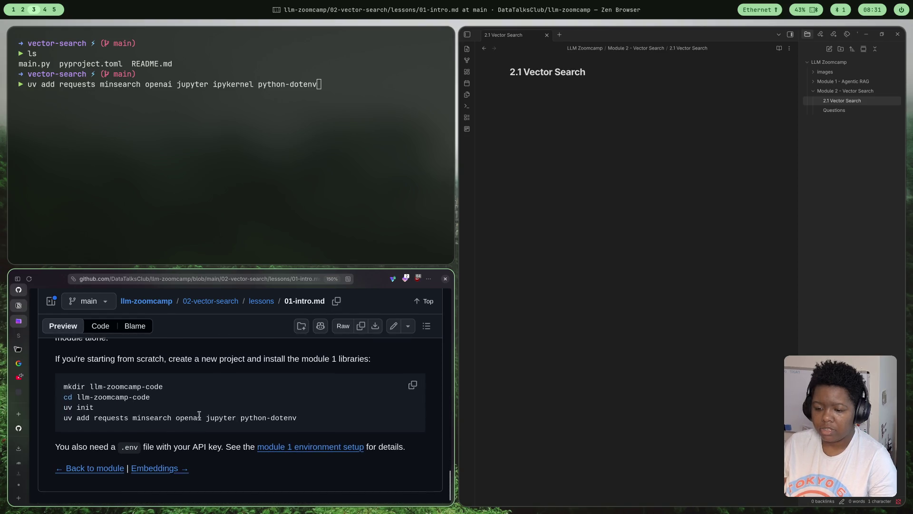
key("Return")
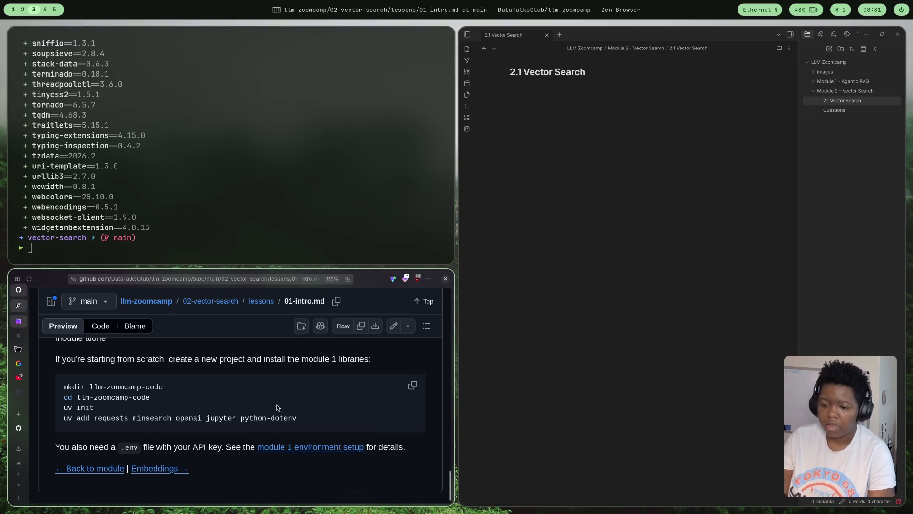
scroll(277, 407, "down", 1)
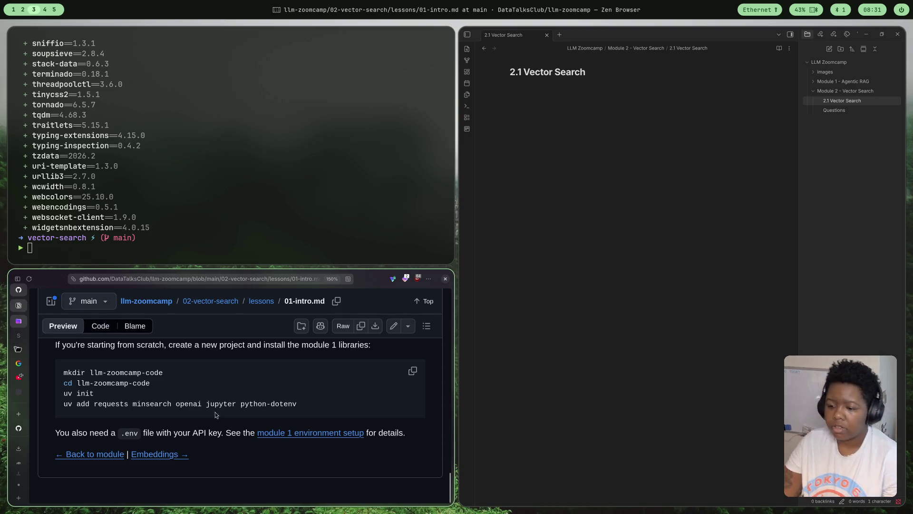
Place the caret on the empty line under the 2.1 Vector Search heading
left_click(577, 99)
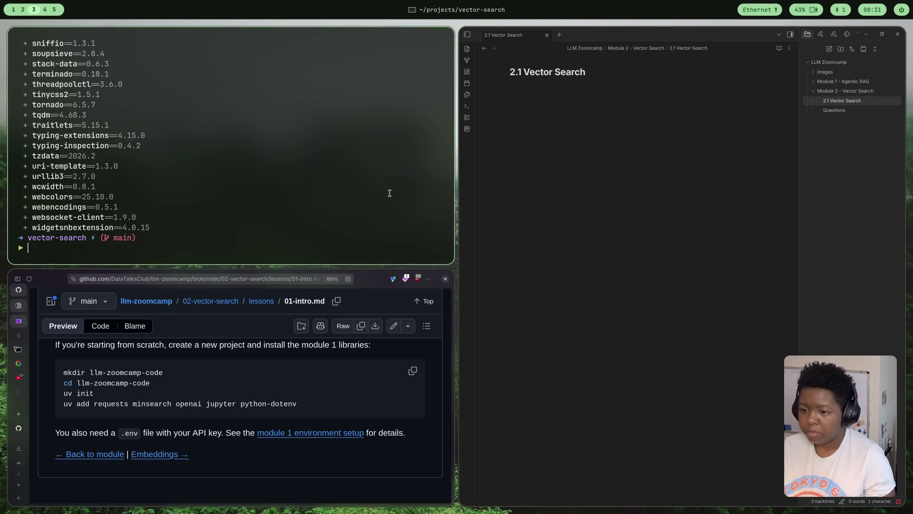
scroll(289, 406, "up", 5)
scroll(289, 405, "up", 5)
scroll(289, 405, "up", 5)
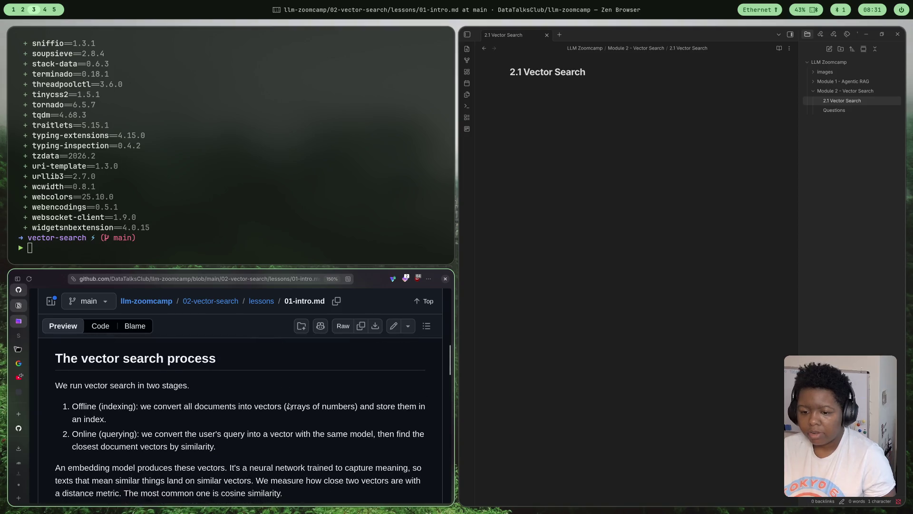
scroll(290, 400, "up", 5)
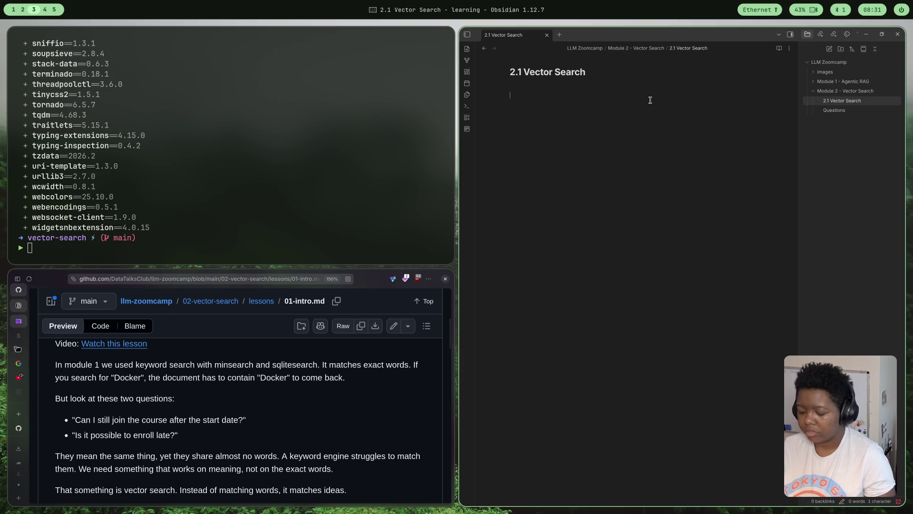
type("In the f")
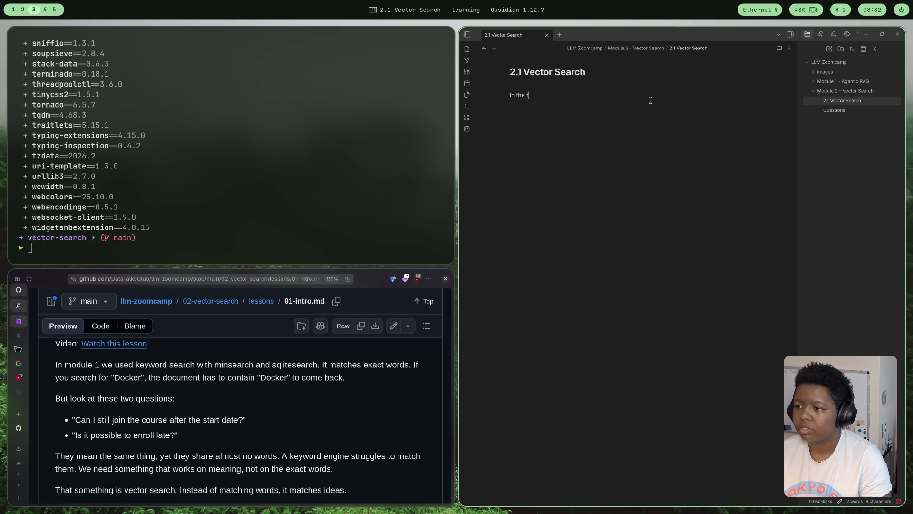
type("irst module")
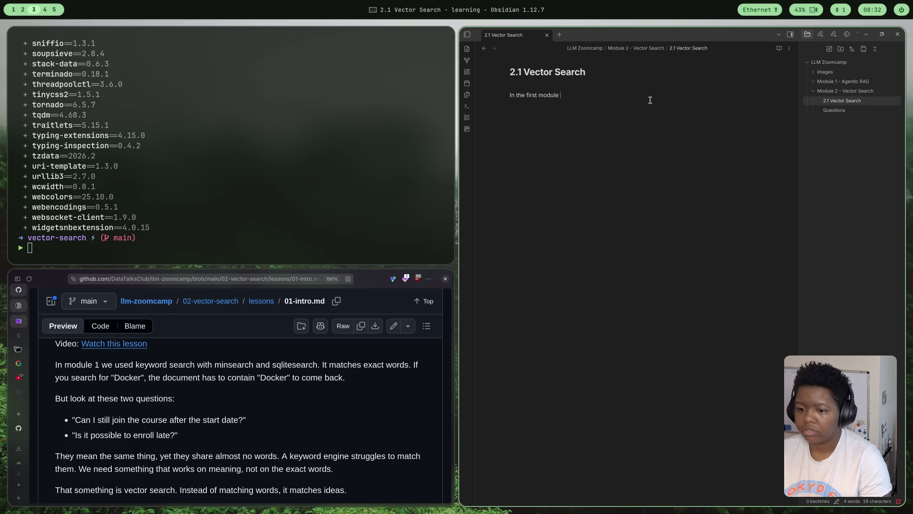
type(", we used ")
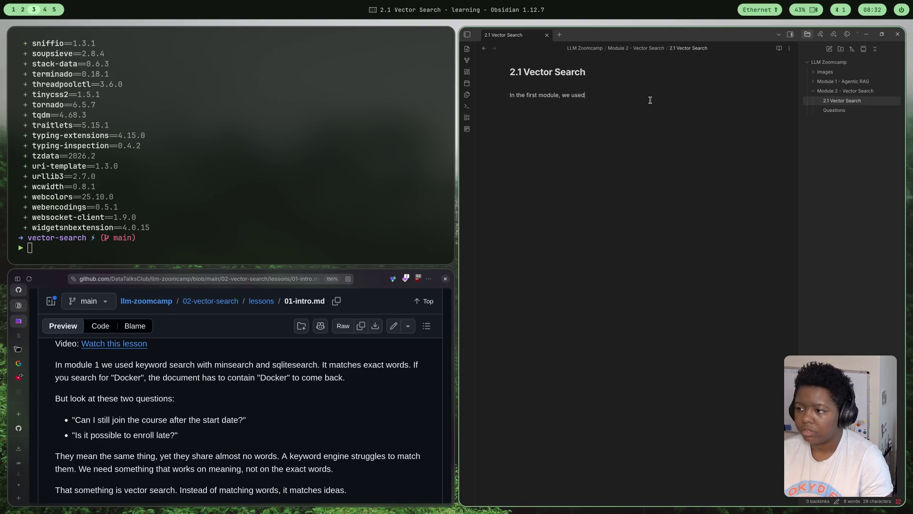
type("keyword search th")
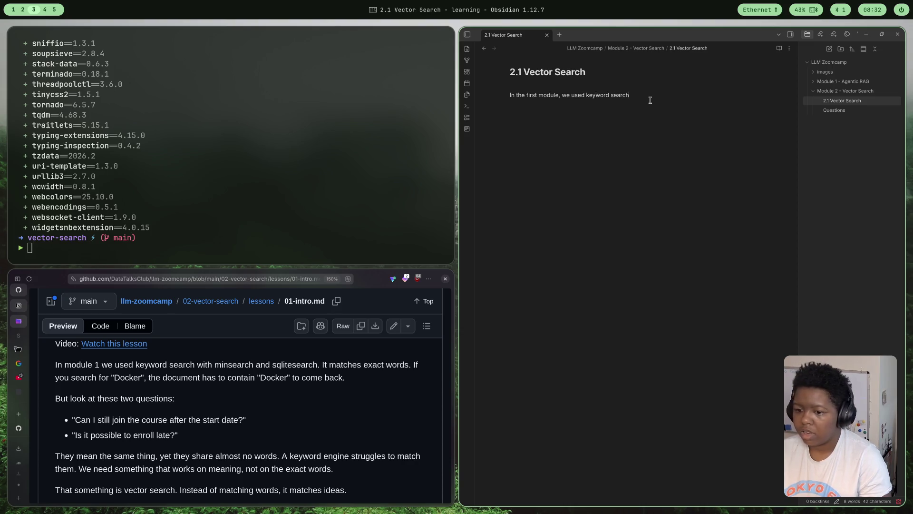
type("rough the minsearch and sql")
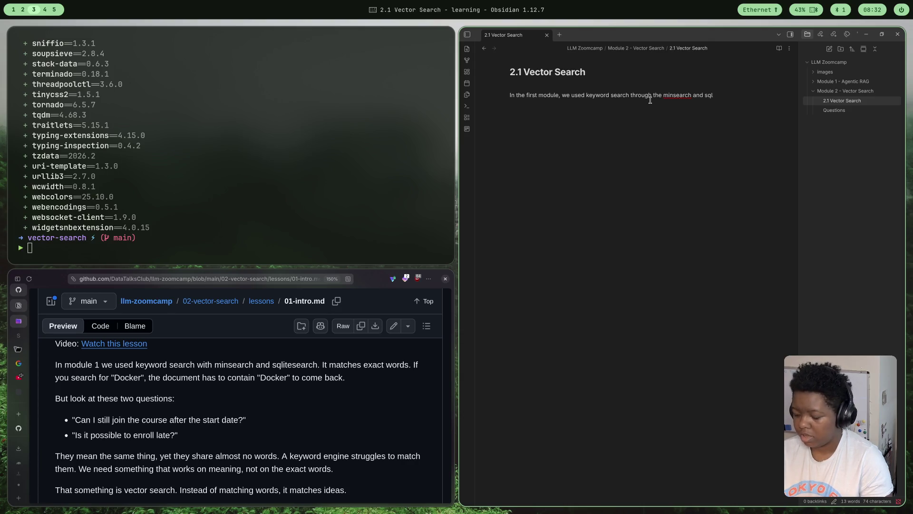
type("itesearch modules")
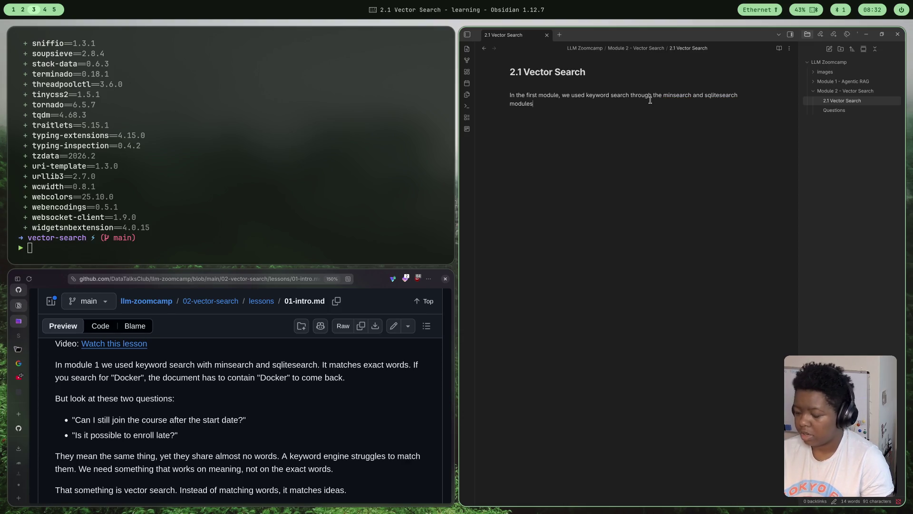
type(". Keywor")
type("wor")
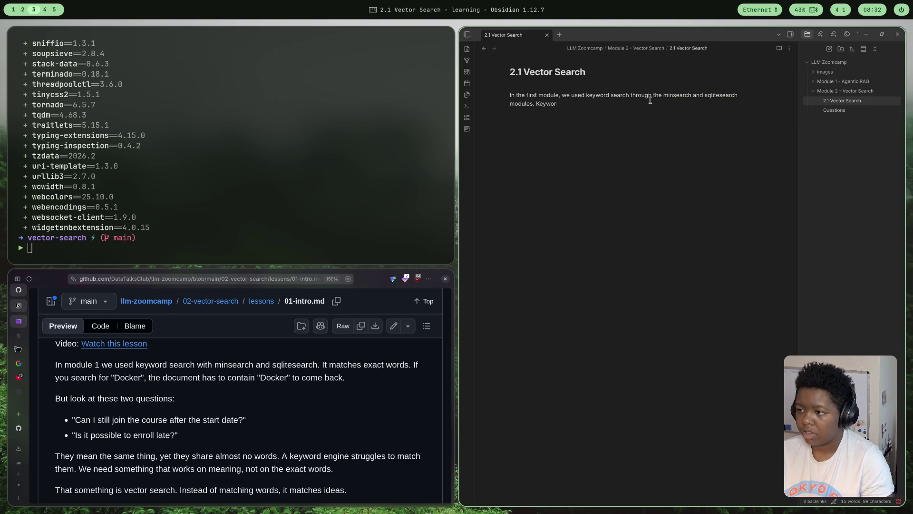
type(" search matcvhes")
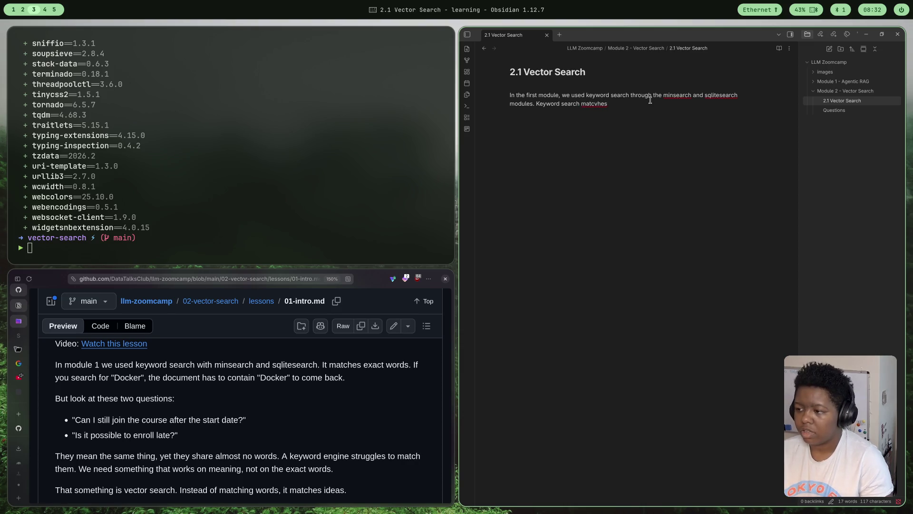
Write the intro paragraph on module one's keyword search matching exact words, leading into two example questions
key("BackSpace")
key("BackSpace")
key("BackSpace")
key("BackSpace")
type("hes")
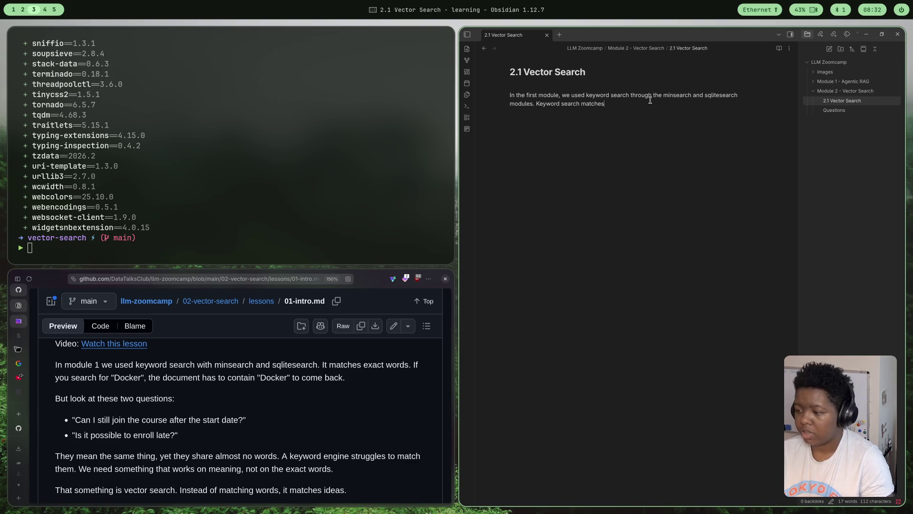
type(" exact words")
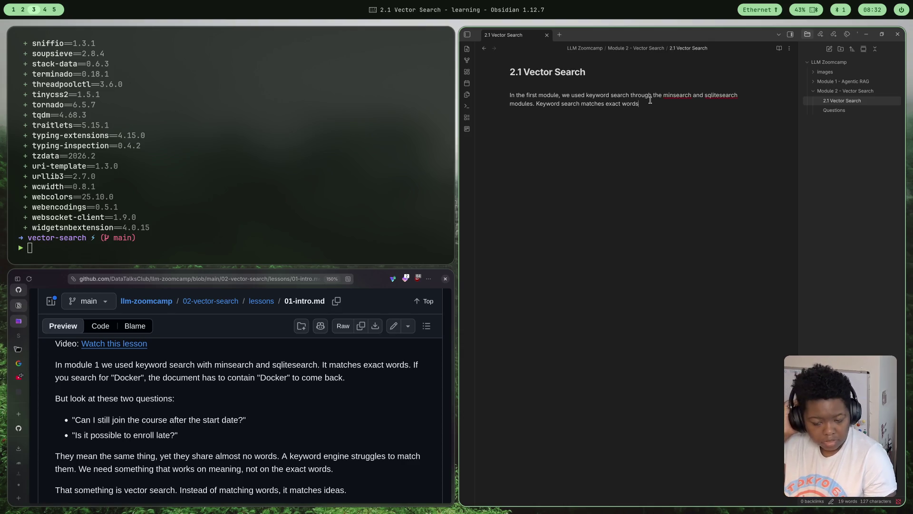
type(".")
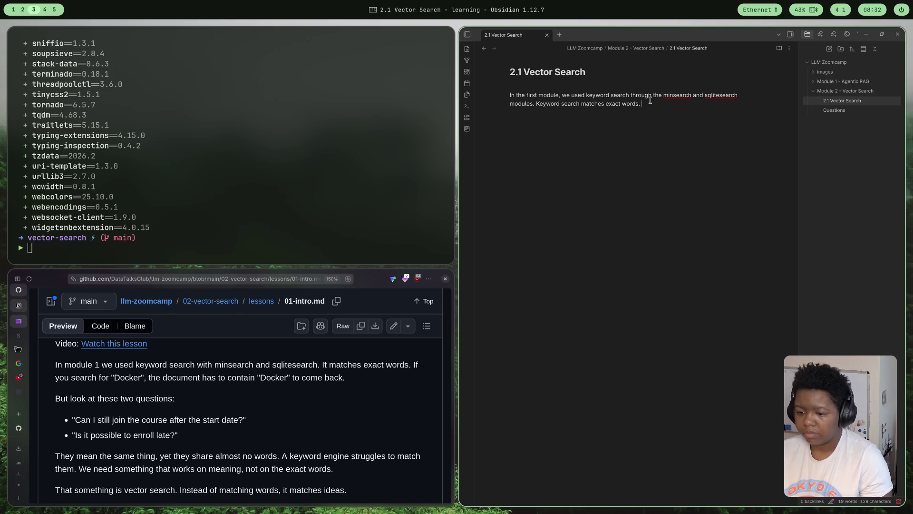
type("f we look at a")
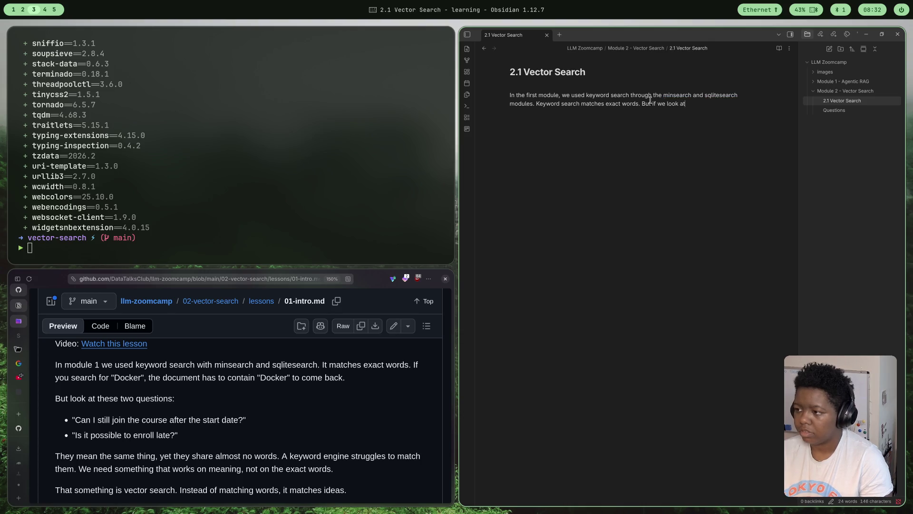
type("nd example")
key("BackSpace")
type("le o")
type("two")
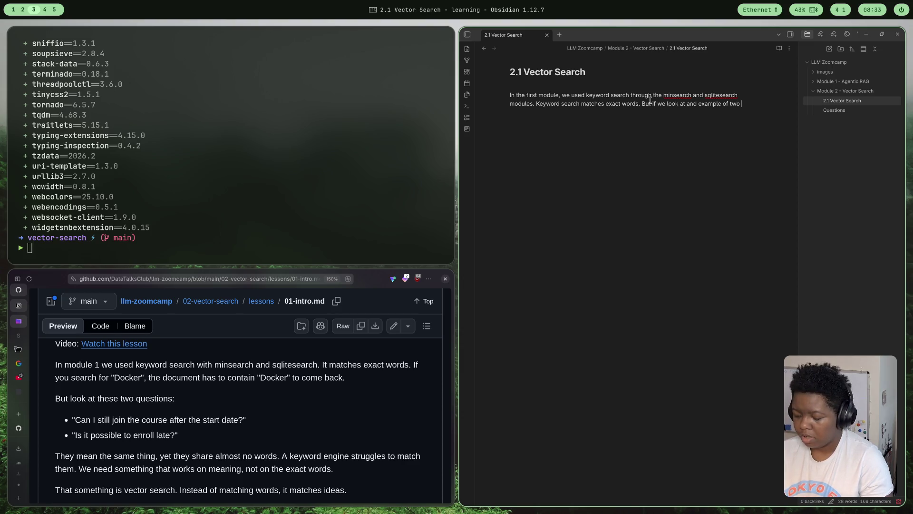
type(" potential questions ")
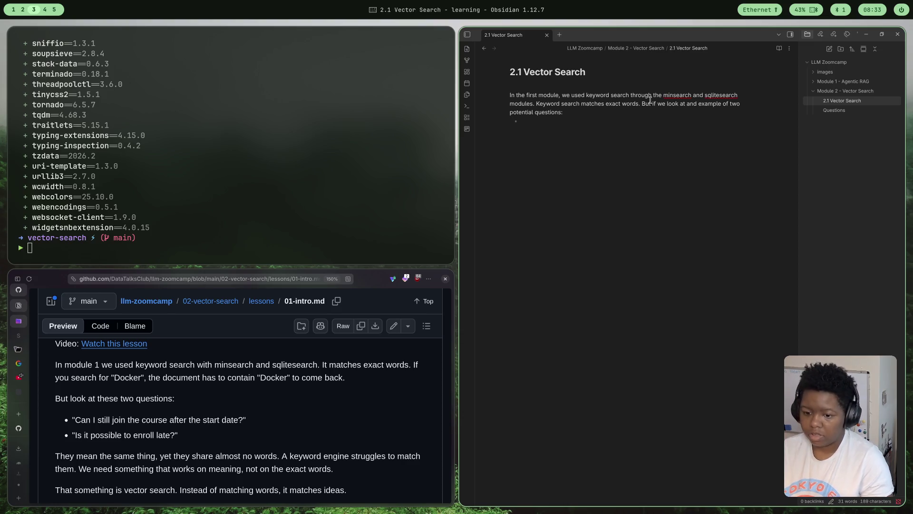
type(" Can I still ")
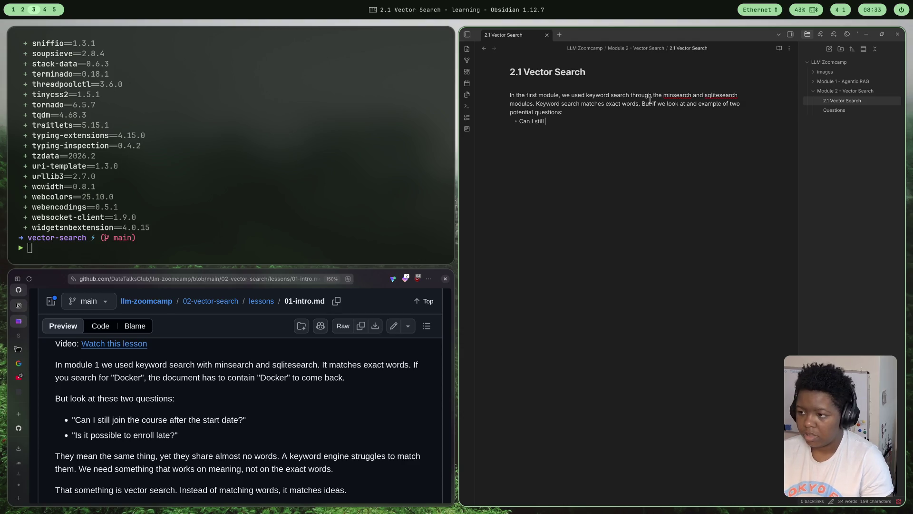
type("ind the course a")
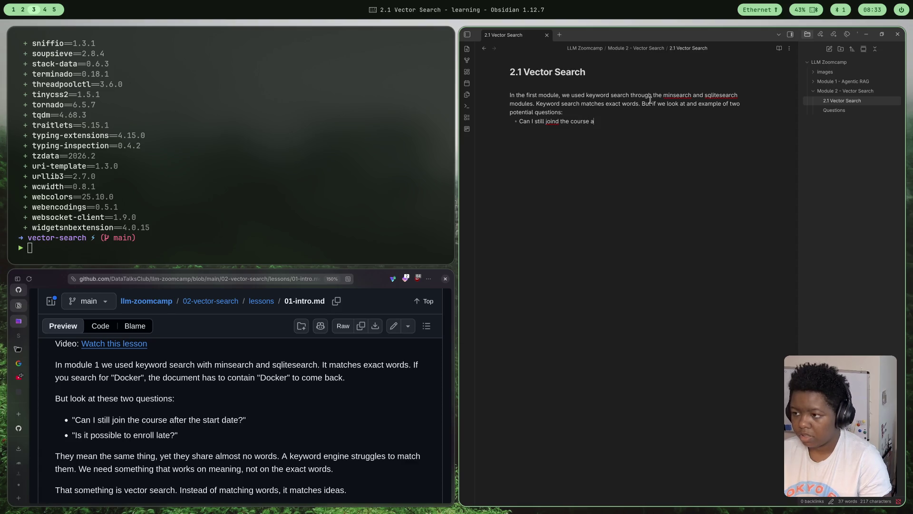
List the two example questions as bullets, start the sentence 'They be', and zoom the interface in
key("BackSpace")
key("BackSpace")
key("BackSpace")
key("BackSpace")
key("BackSpace")
key("BackSpace")
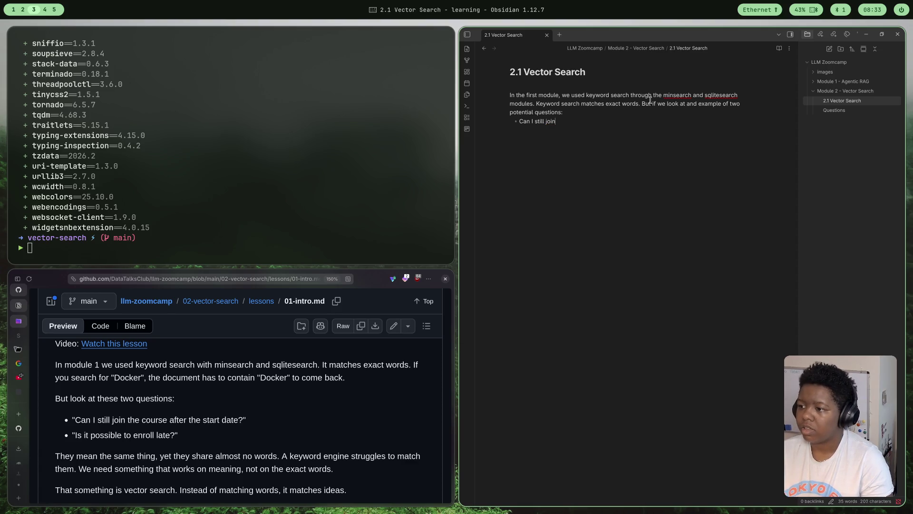
type(" the course")
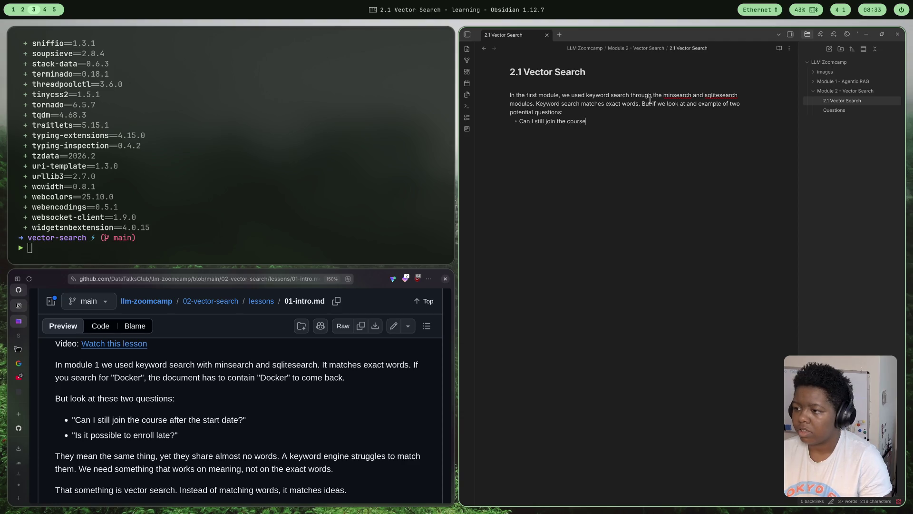
type(" after the start date")
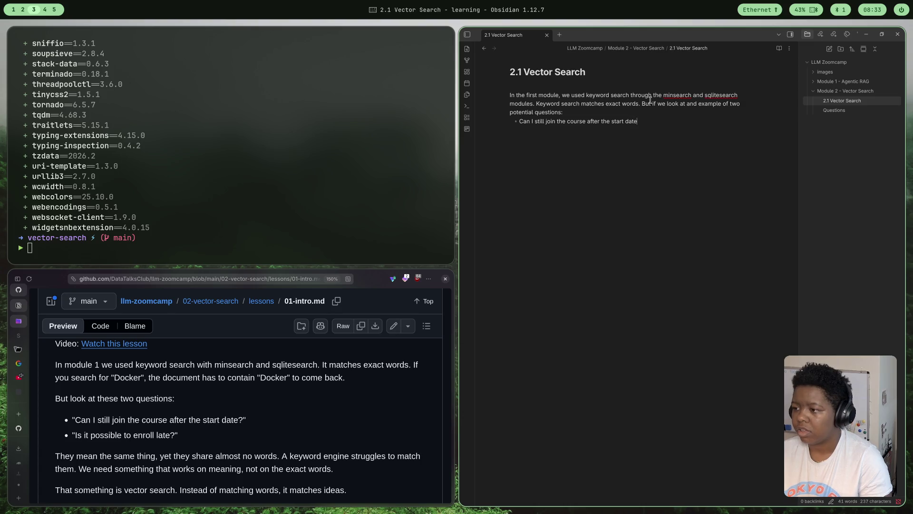
type("?")
key("Return")
type("Can")
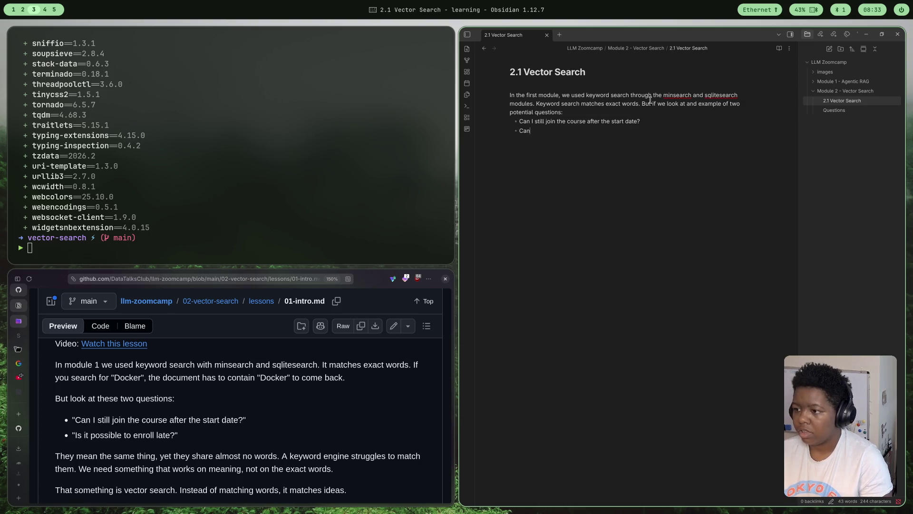
key("BackSpace")
key("BackSpace")
key("BackSpace")
type("Is it ")
type("possible to ")
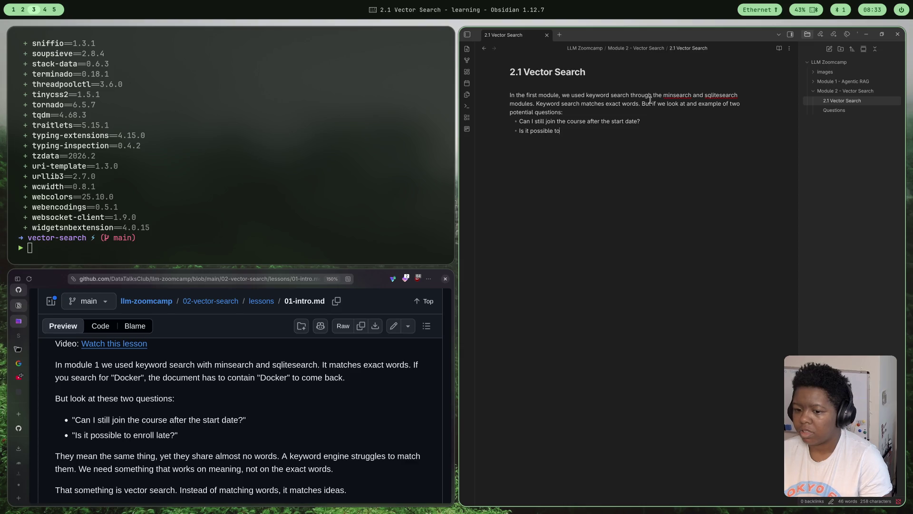
type("enroll late")
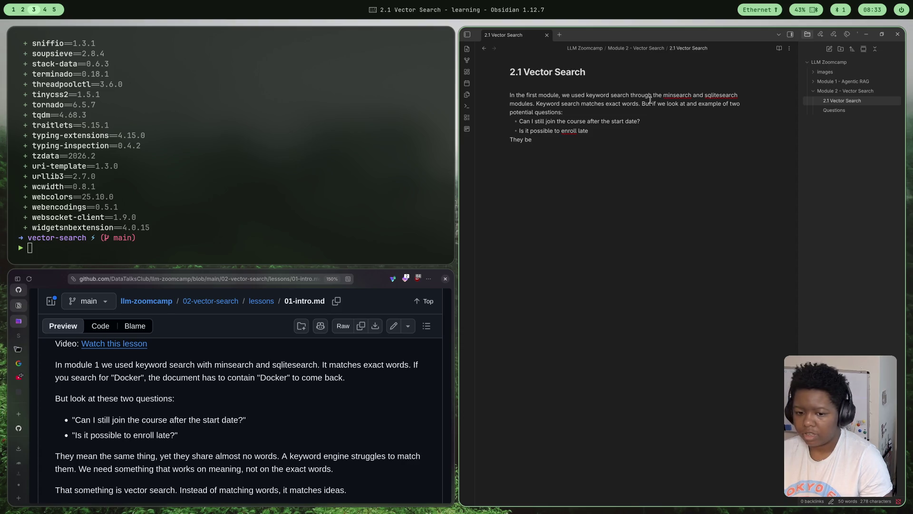
key("ctrl+equal")
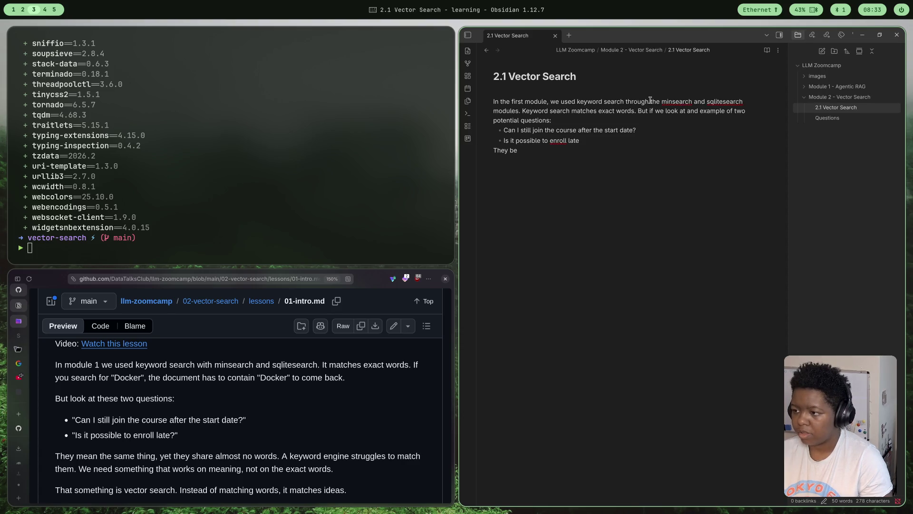
Zoom in further, hide the file list, and change 'enroll' to 'enrol' in the second question
key("ctrl+equal")
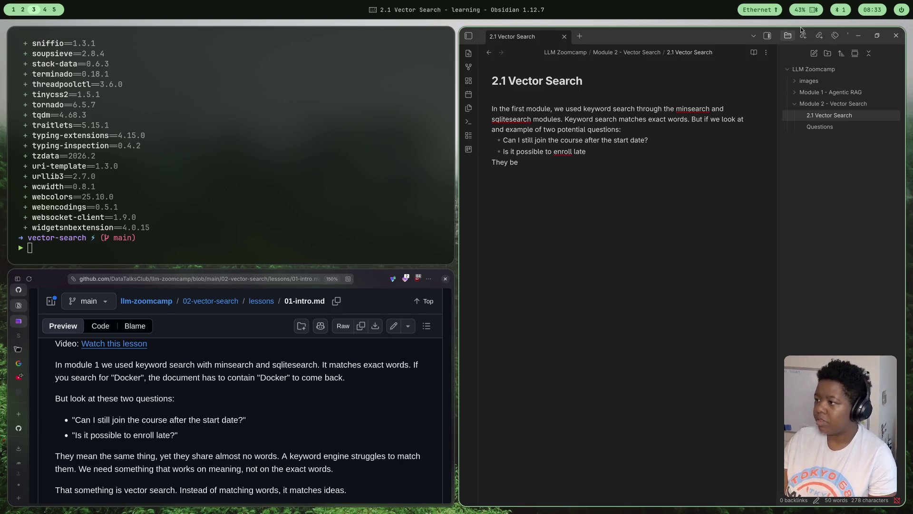
left_click(766, 35)
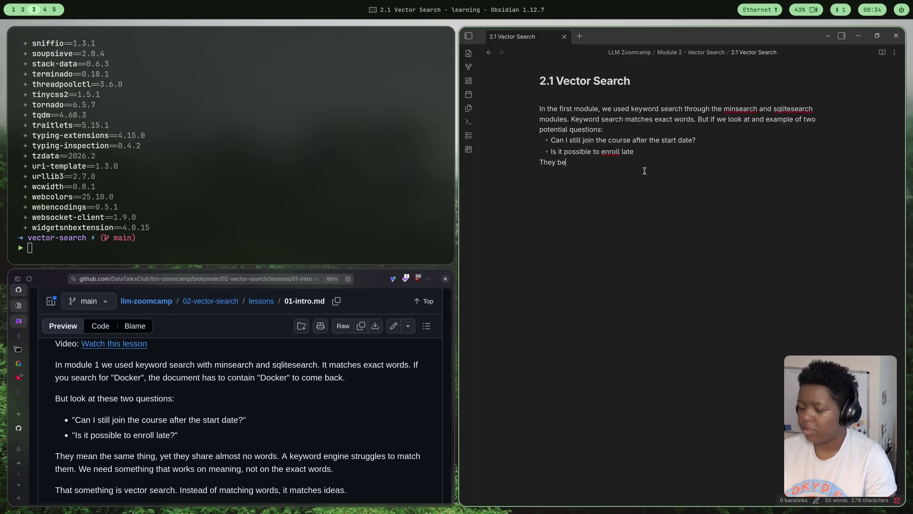
type("e")
key("BackSpace")
key("BackSpace")
type("both mean ")
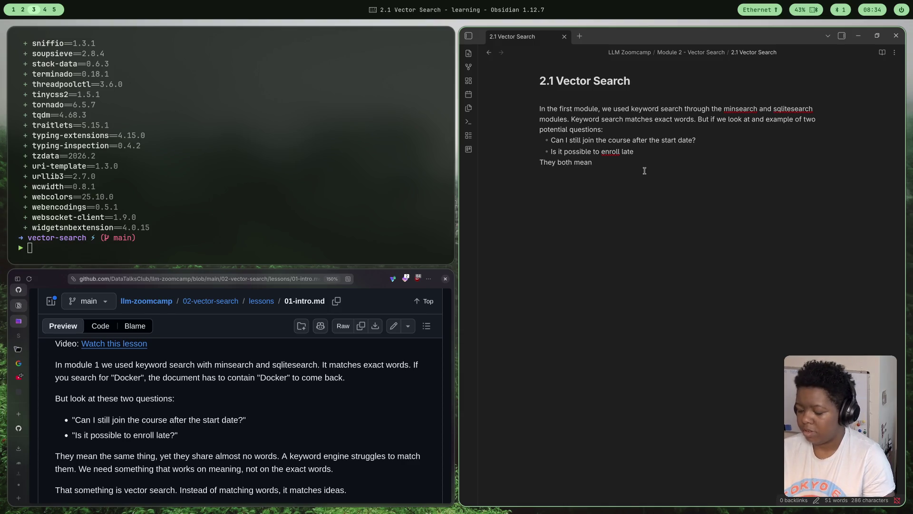
type("the same thing, but share")
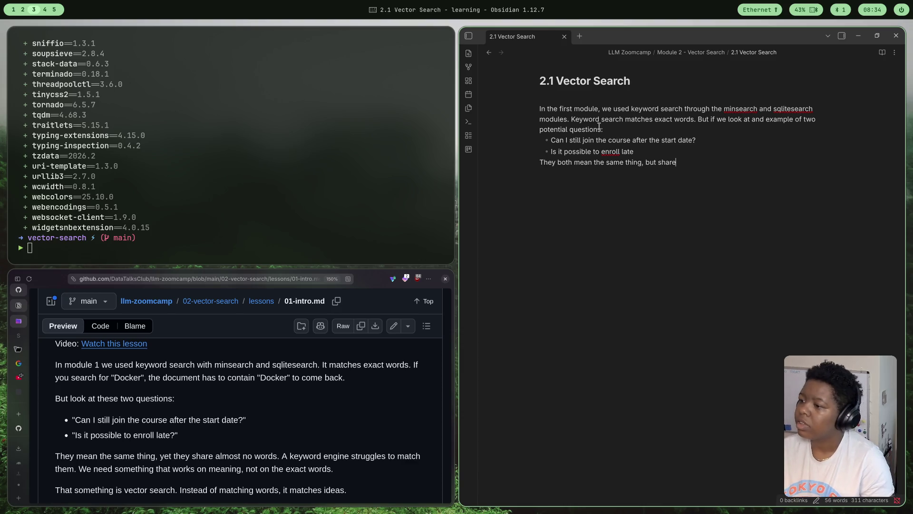
left_click(620, 151)
key("BackSpace")
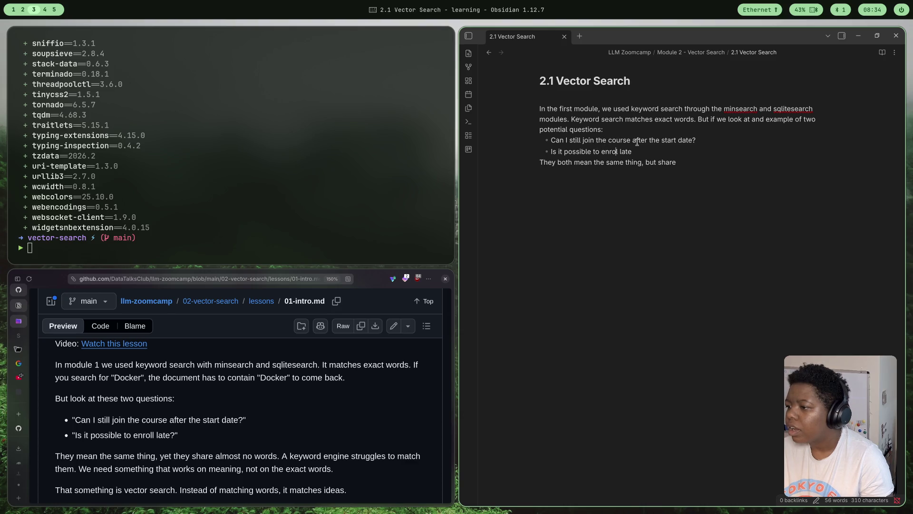
left_click(705, 167)
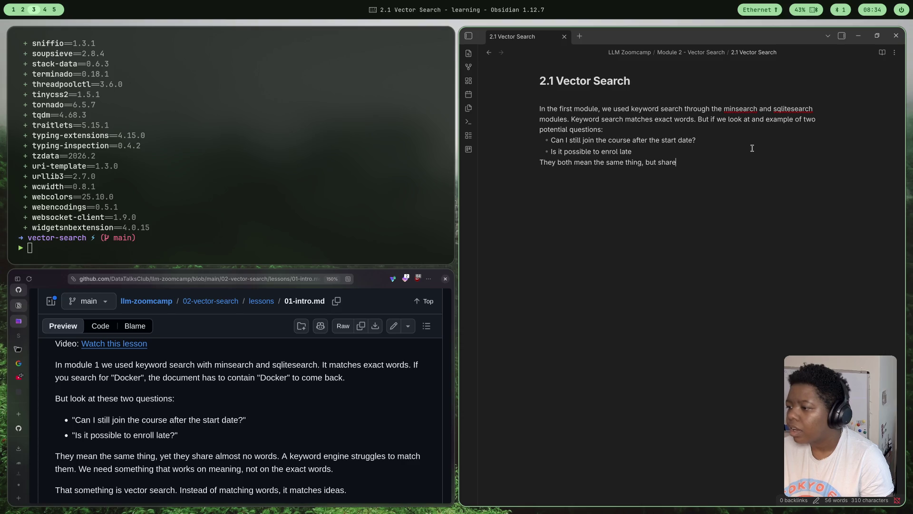
type("nm")
Write the paragraph noting both questions share no words and vector search matches on semantic meaning
key("BackSpace")
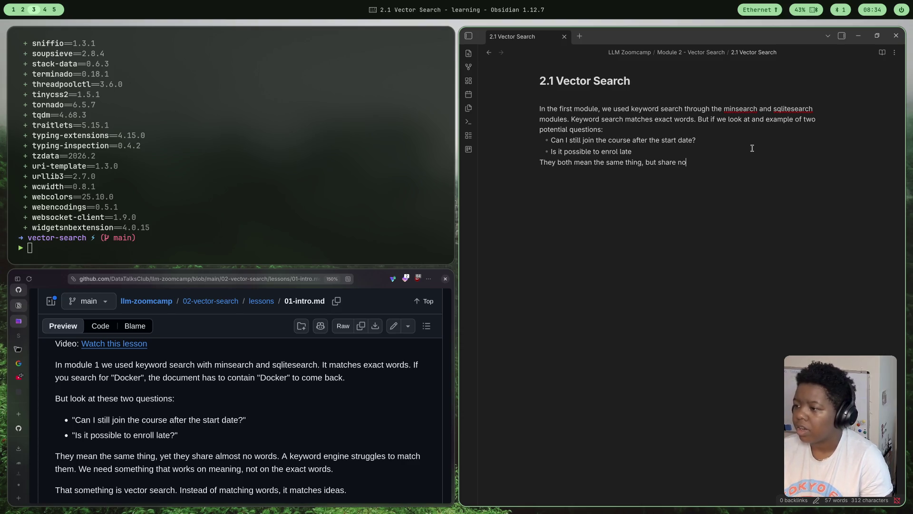
type("o work")
key("BackSpace")
type("ds")
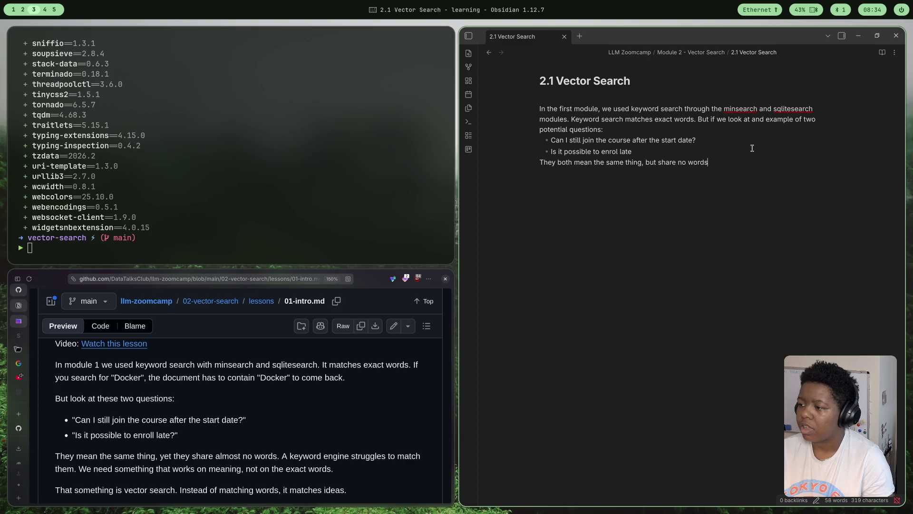
type(".")
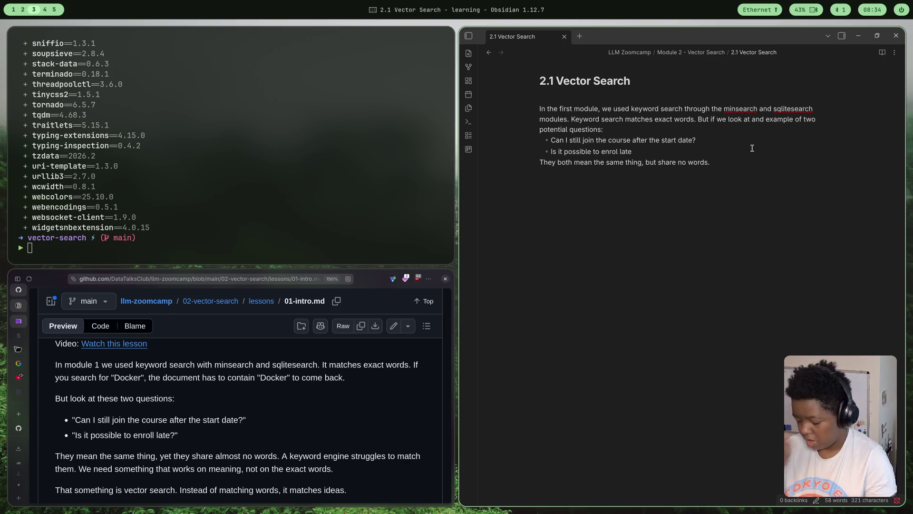
type(" If one ")
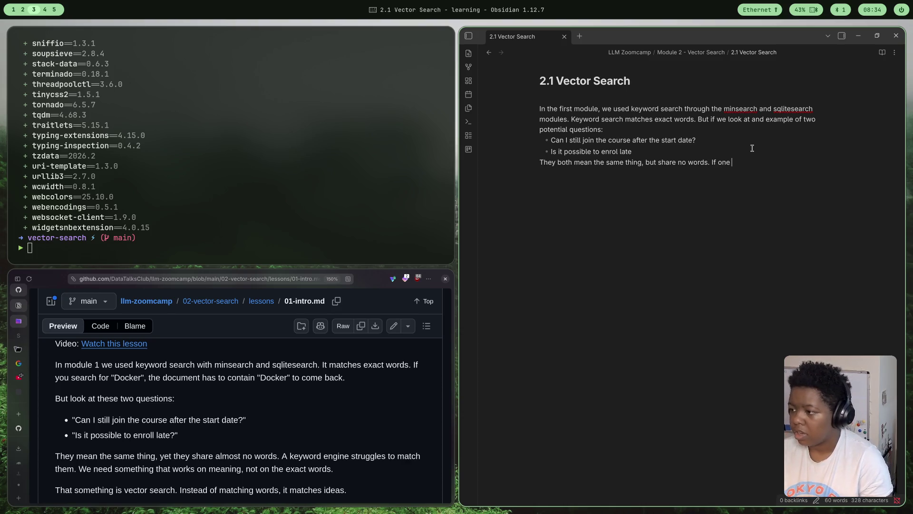
type("of those were in our documents and the other was a search term,")
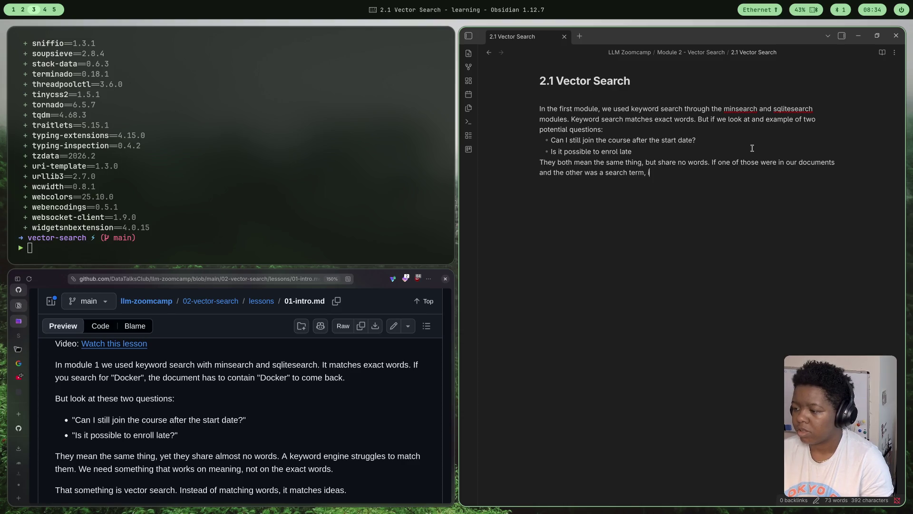
key("BackSpace")
type("wo")
type(" l")
type(" would")
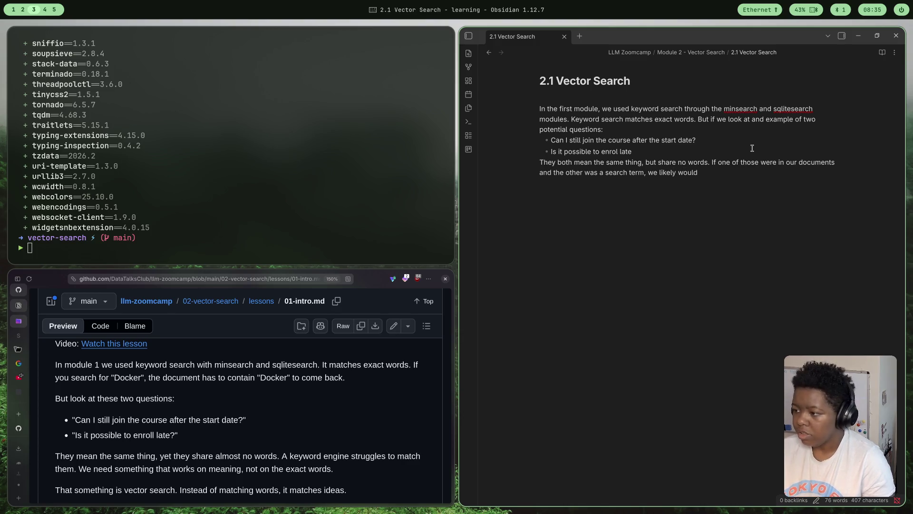
type("n't find it")
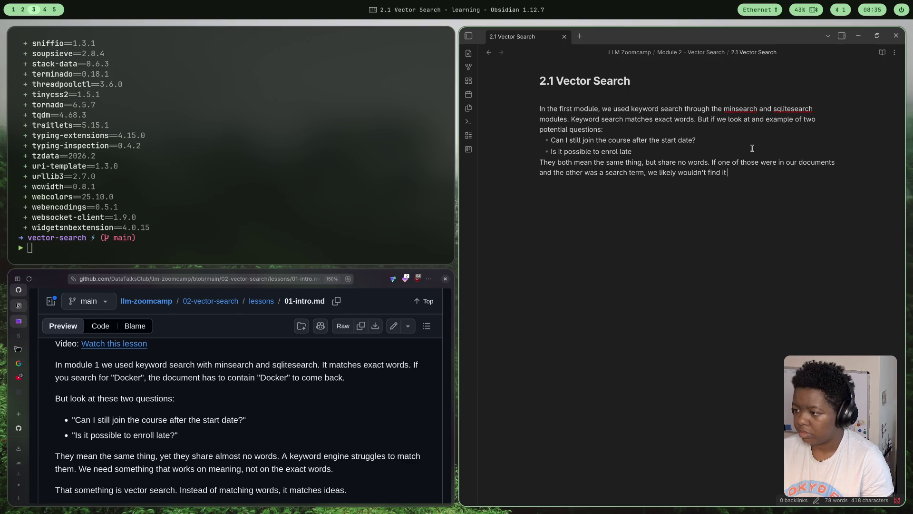
type("he ")
type("seArc")
type("h resu")
type("lts wh")
type("ou")
key("BackSpace")
key("BackSpace")
key("BackSpace")
type("using keywordsearch.")
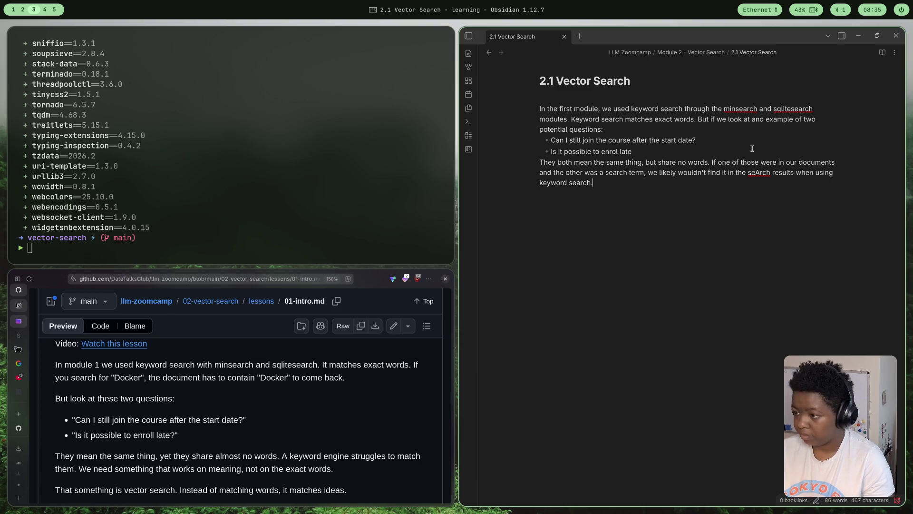
type(" This is where ver")
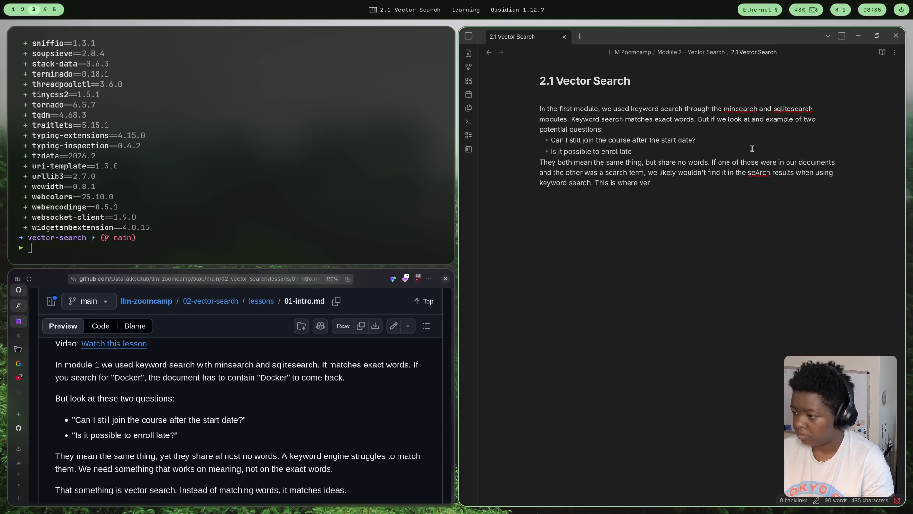
type("or seach")
key("BackSpace")
key("BackSpace")
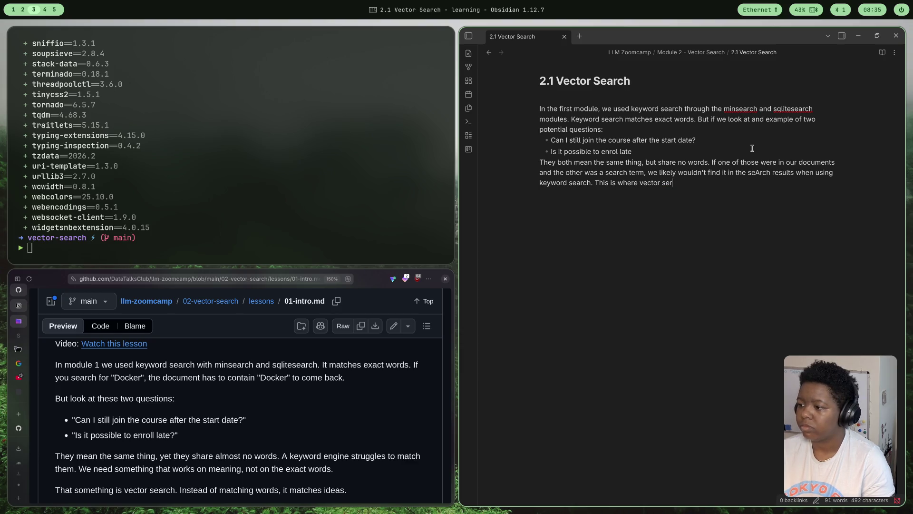
type("ch comes in, as it")
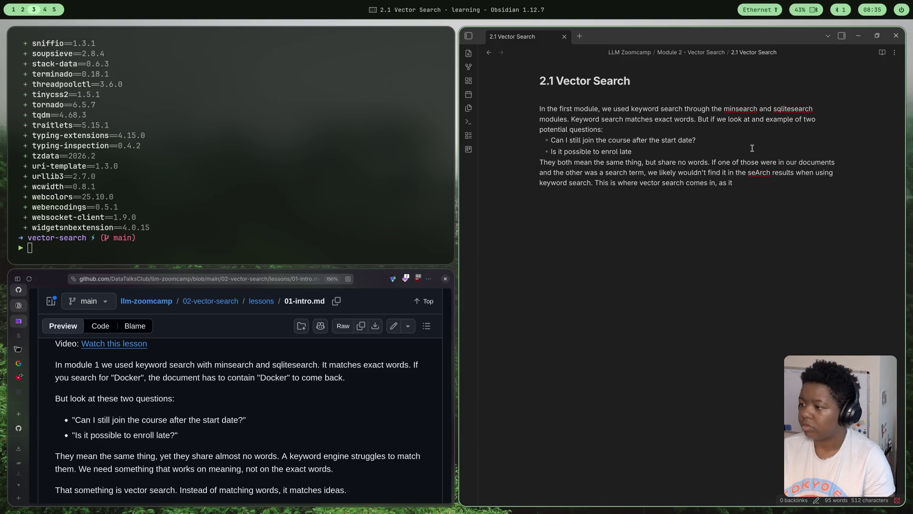
type("ma")
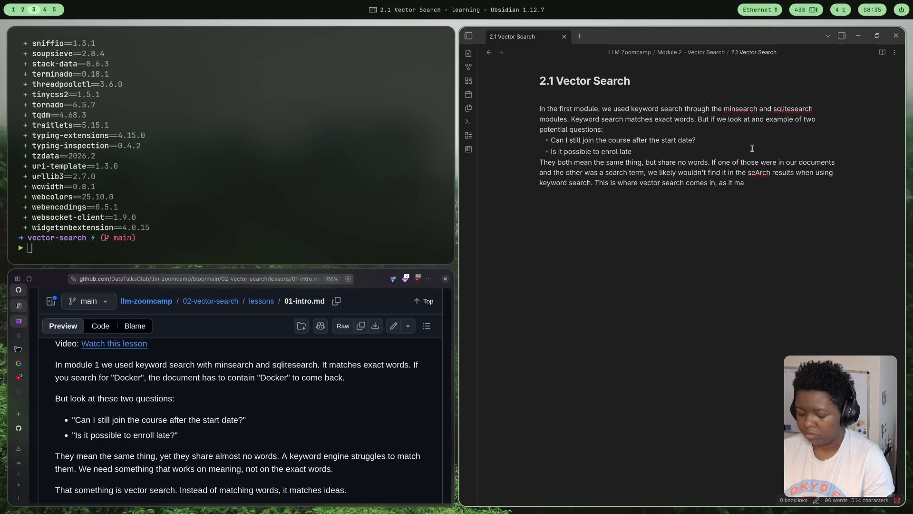
type("tches basi")
key("BackSpace")
type("ed on semai")
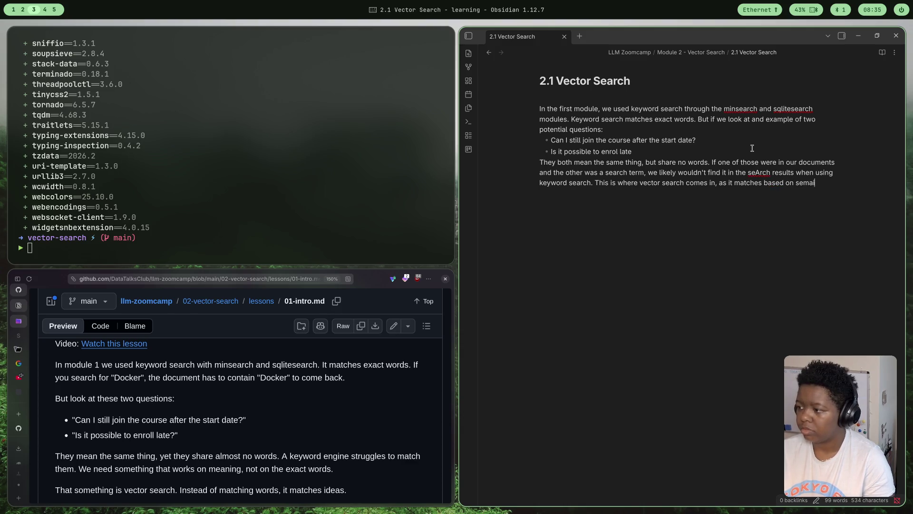
type("ntic meaning.")
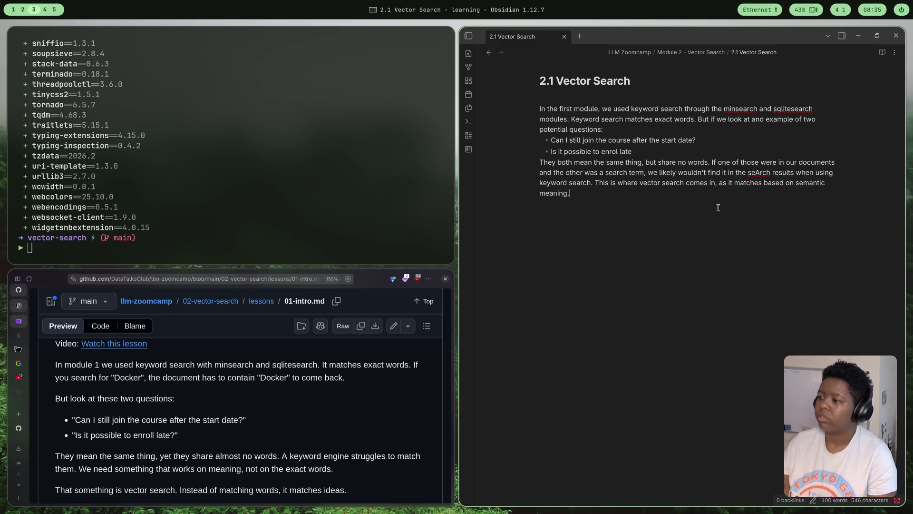
left_click(758, 173)
type("a")
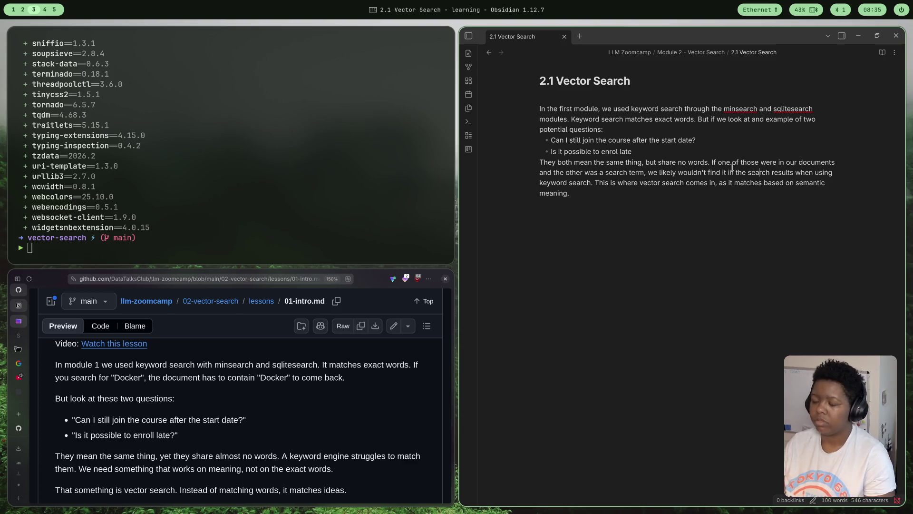
left_click(632, 193)
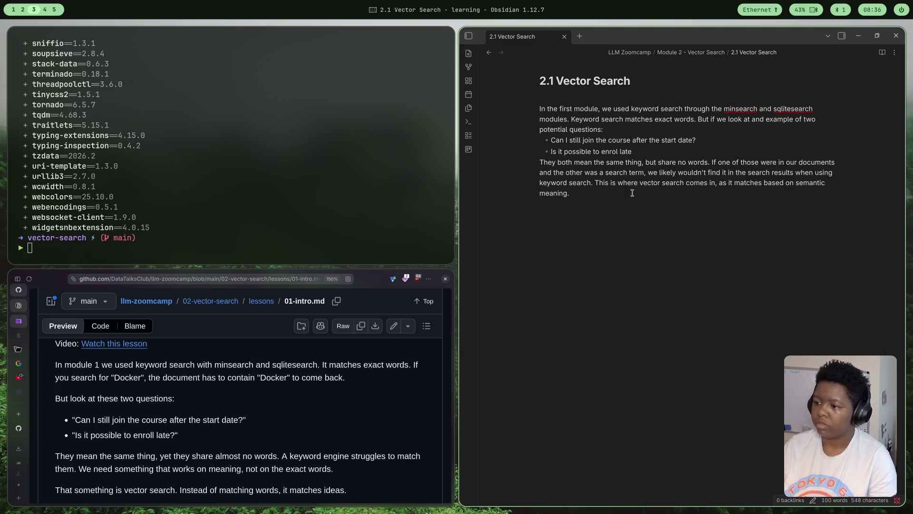
scroll(152, 412, "down", 3)
scroll(152, 412, "down", 1)
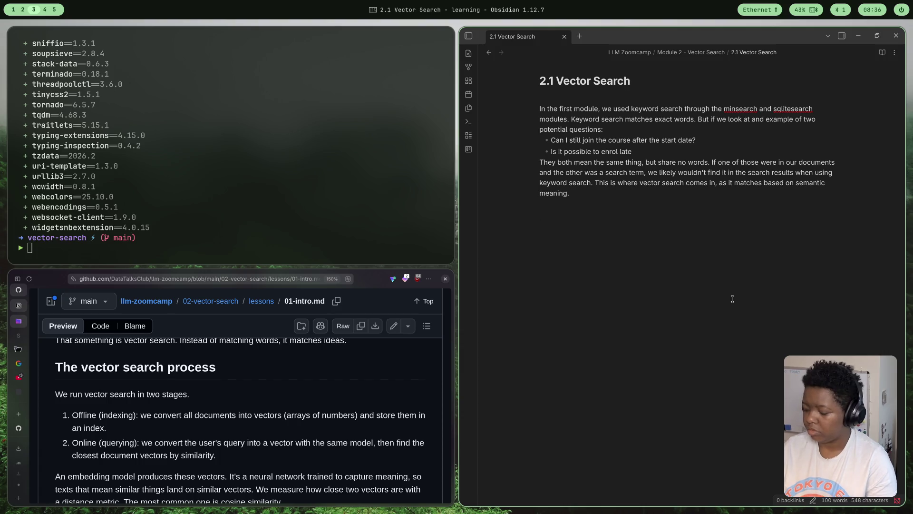
type("##")
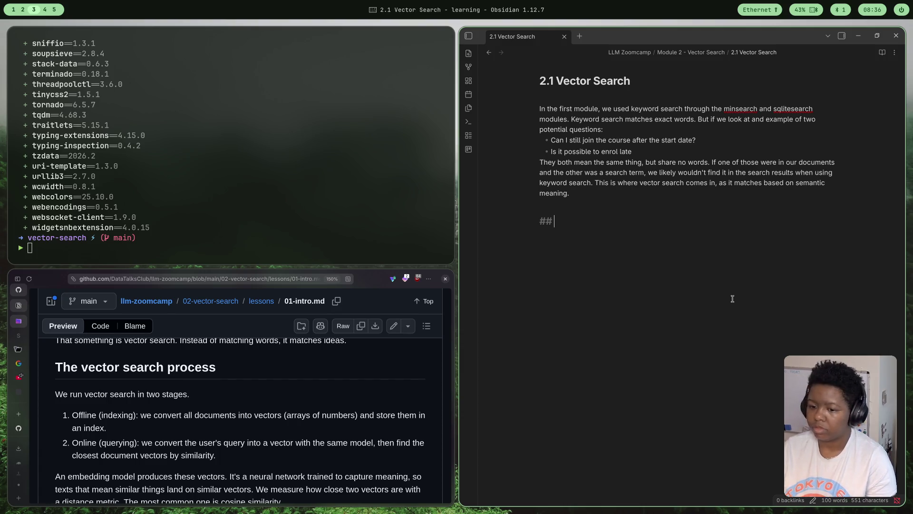
type(" The Vector Search Proceses")
Add the heading '## The Vector Search Process' with an intro sentence on two stages and an empty bullet
key("BackSpace")
key("BackSpace")
key("BackSpace")
type("ss")
key("Return")
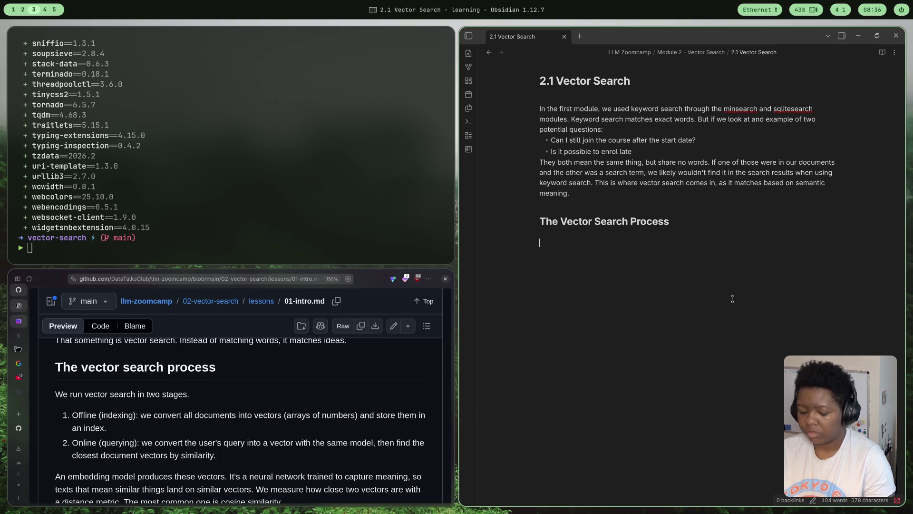
type("Vector ")
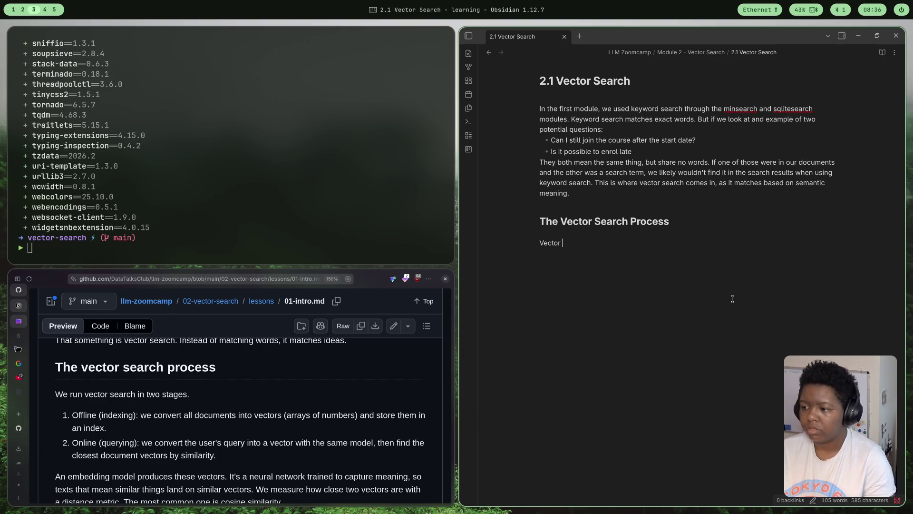
type("search n")
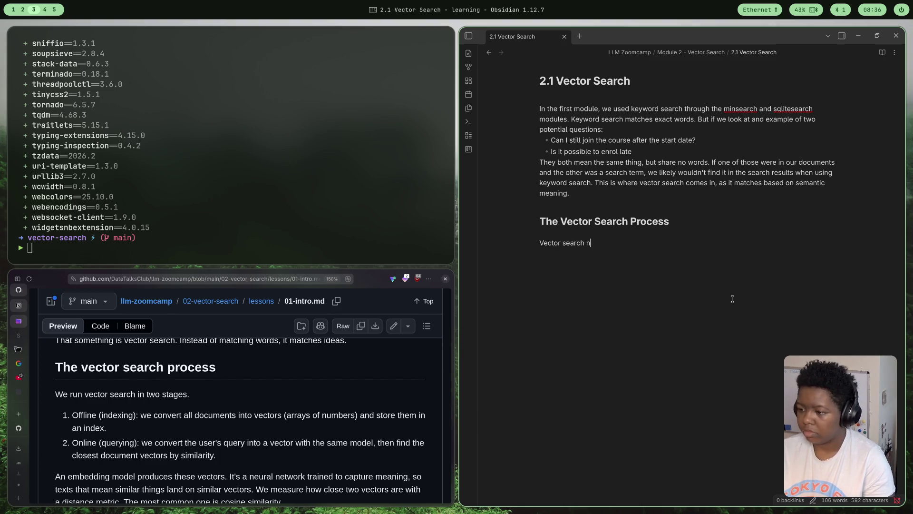
key("BackSpace")
type("runs in t")
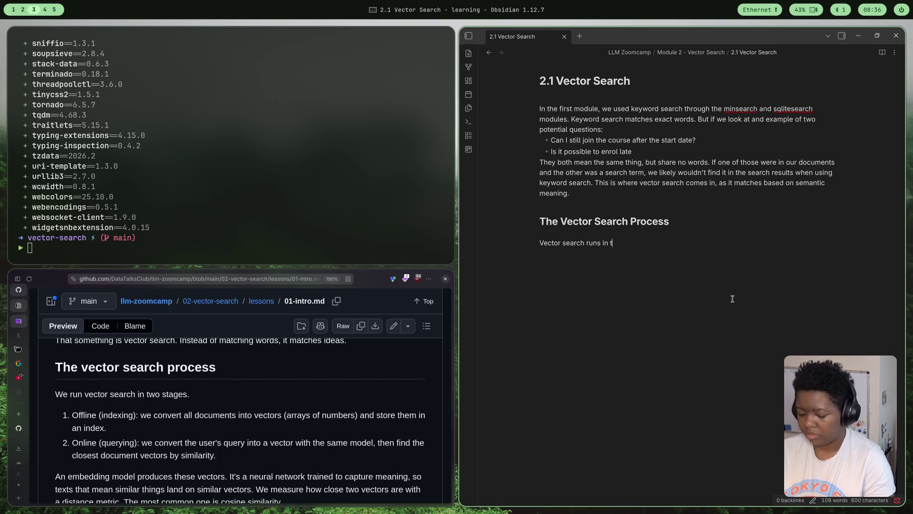
type("wo stages")
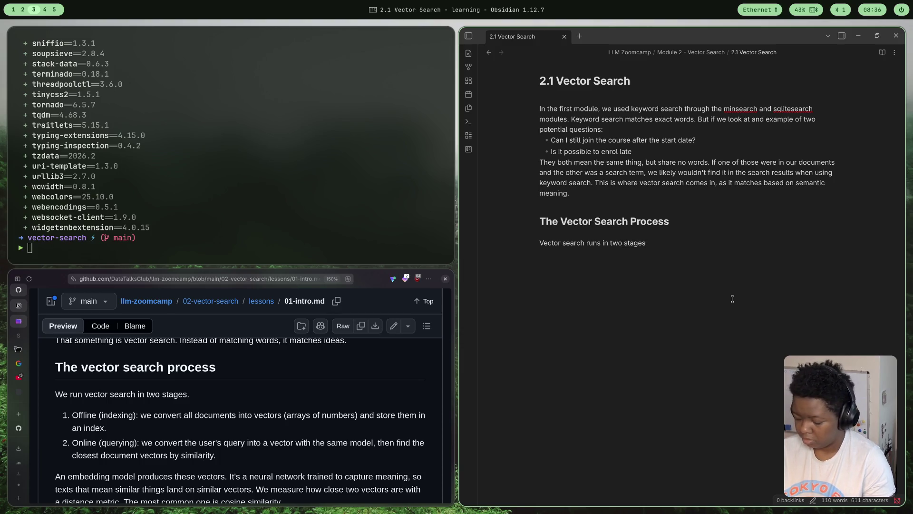
type(" similart o")
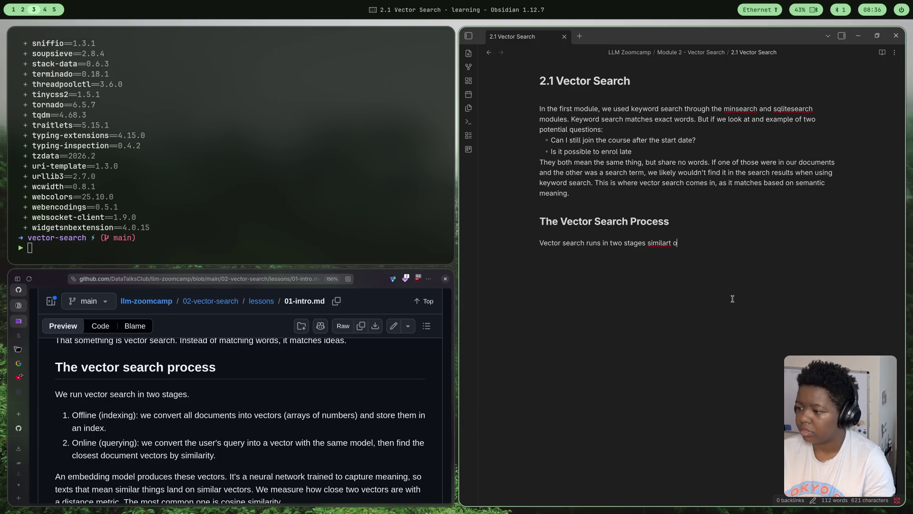
key("BackSpace")
type("to keyword search but with some substantial differences:")
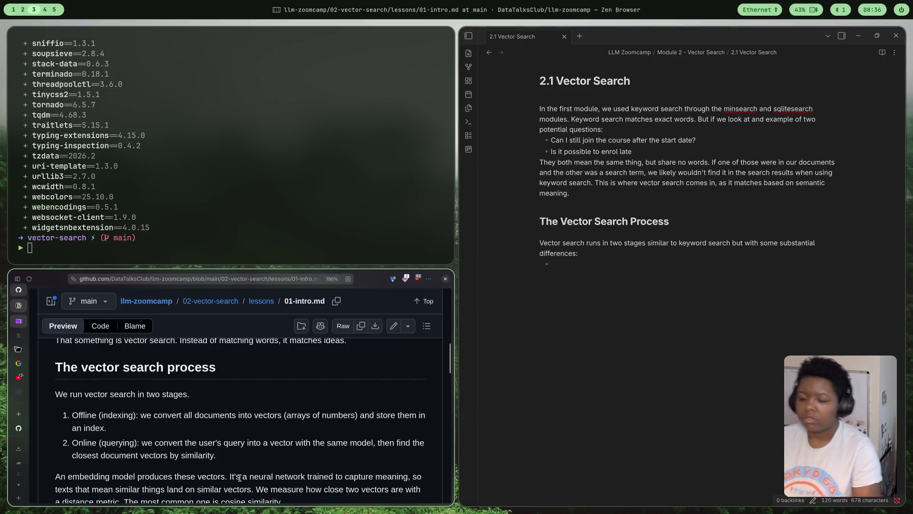
scroll(188, 389, "down", 2)
scroll(188, 389, "down", 1)
scroll(286, 386, "down", 1)
scroll(389, 378, "up", 2)
scroll(390, 378, "up", 1)
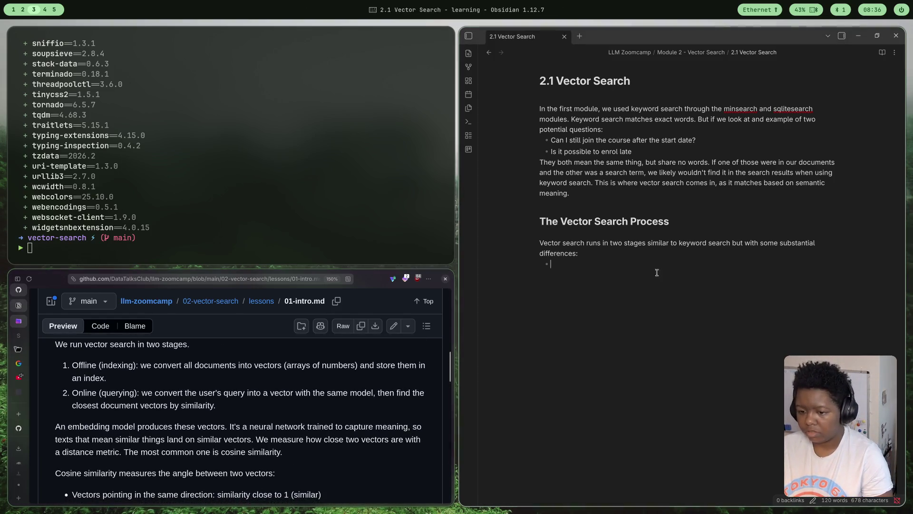
type("Ind")
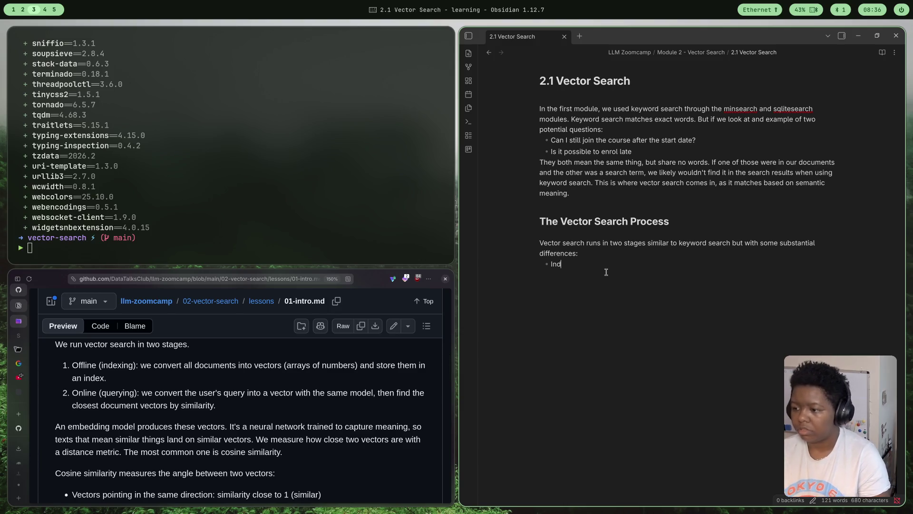
type("exing:")
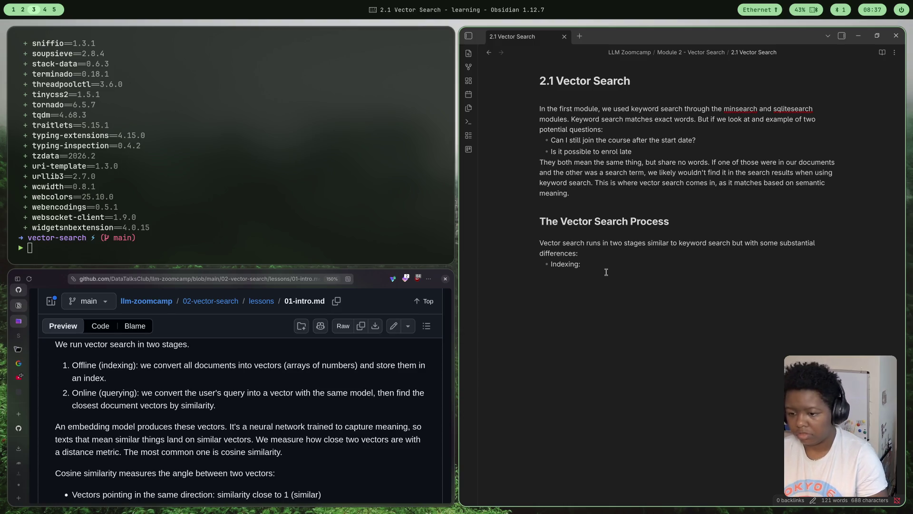
type(" We convert all documents ")
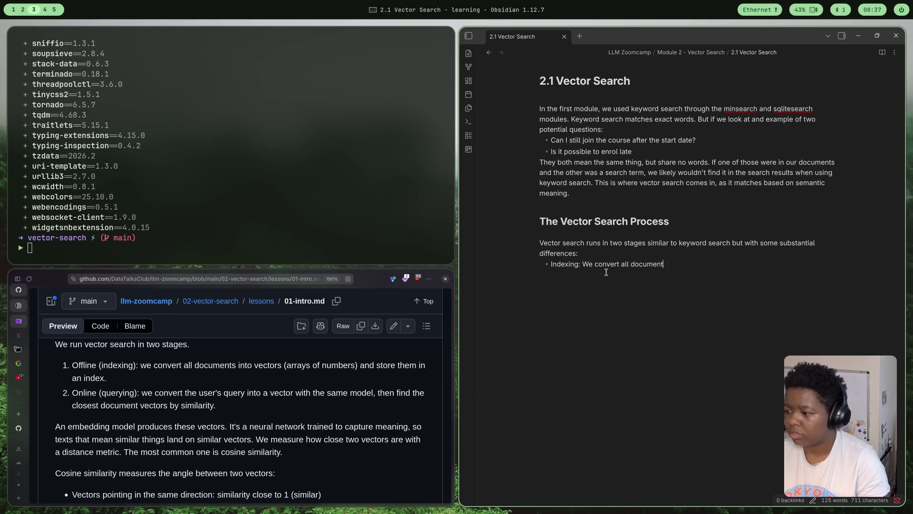
type("int")
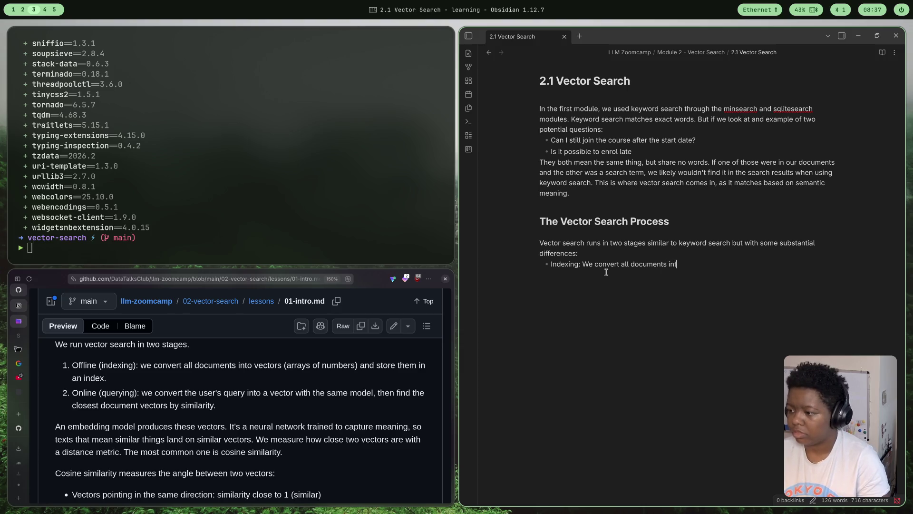
type("o vector")
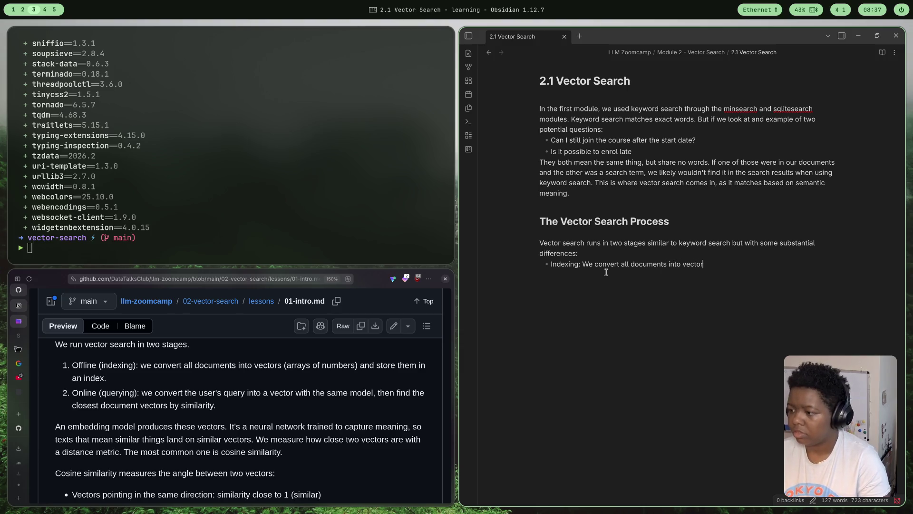
type("s using a sp")
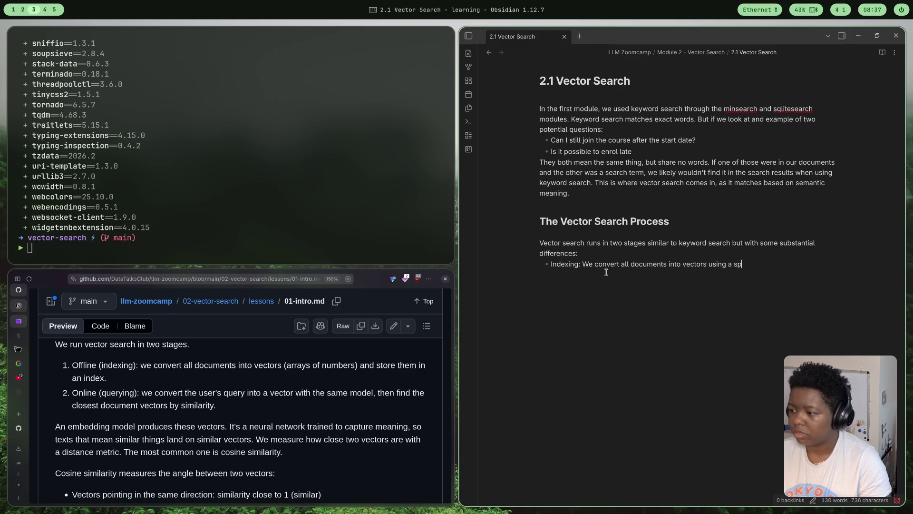
type("ecialised ")
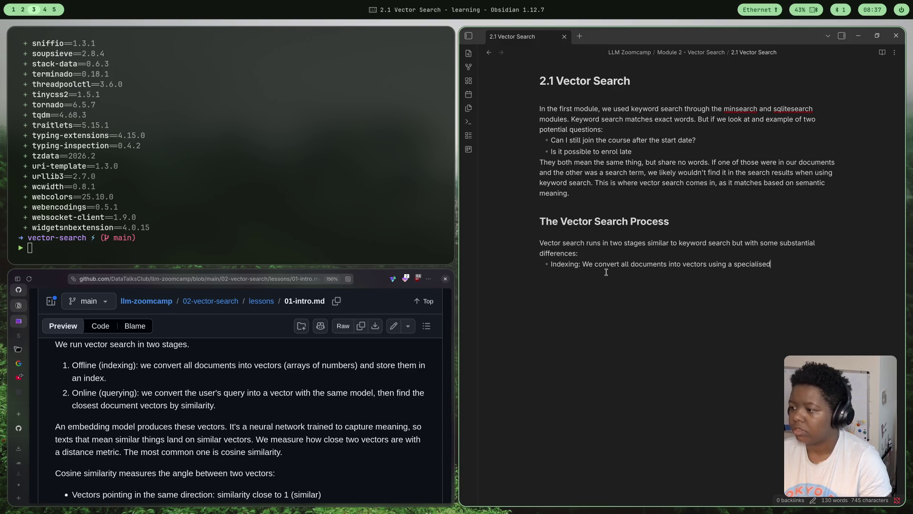
type("neura")
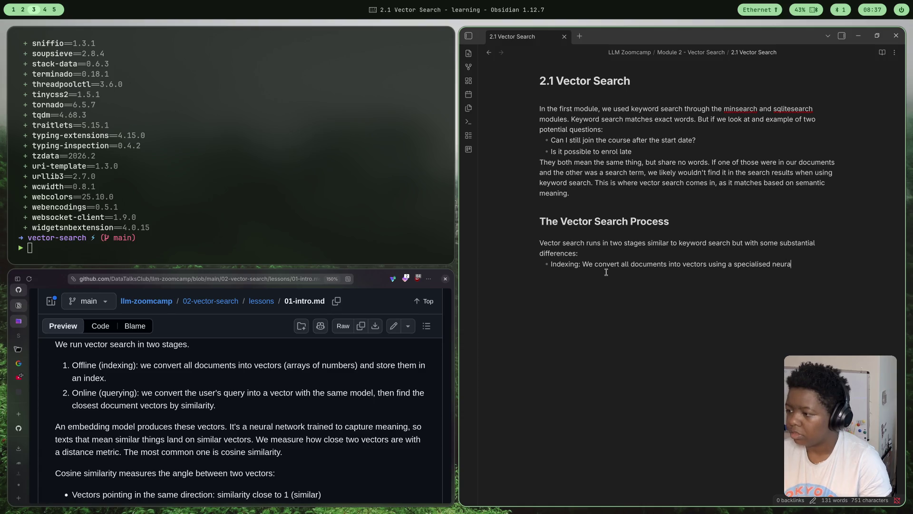
type("l network called an ")
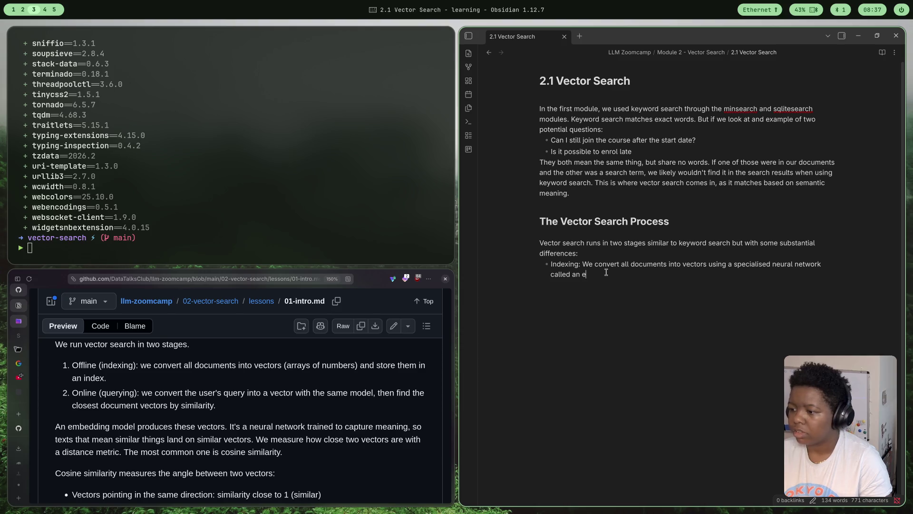
type("embedding ")
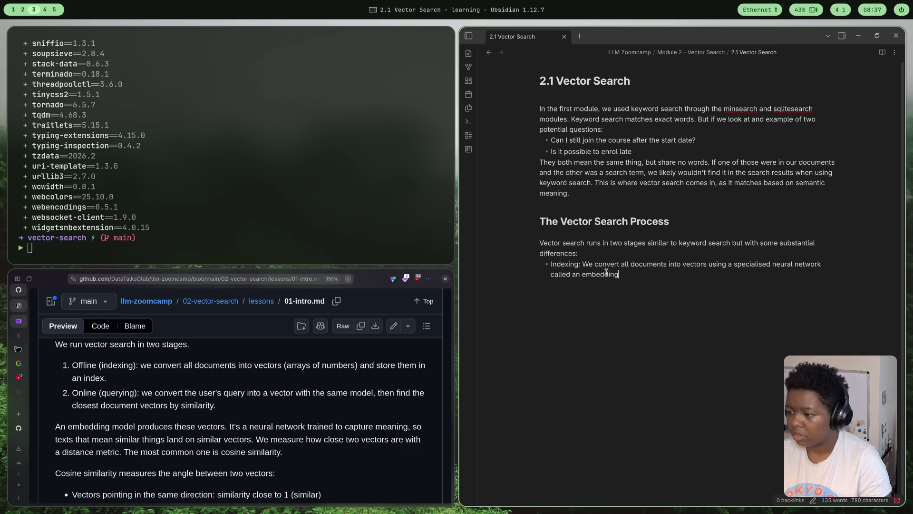
type("mode")
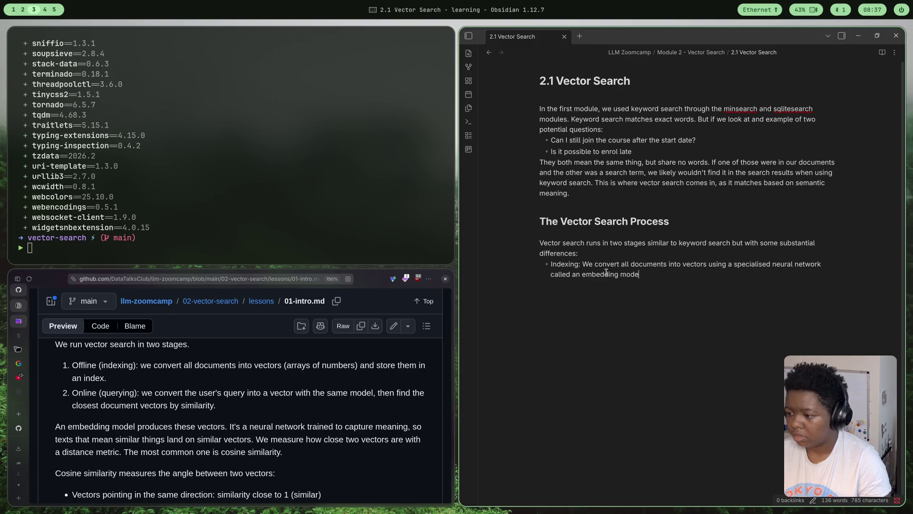
type("l.")
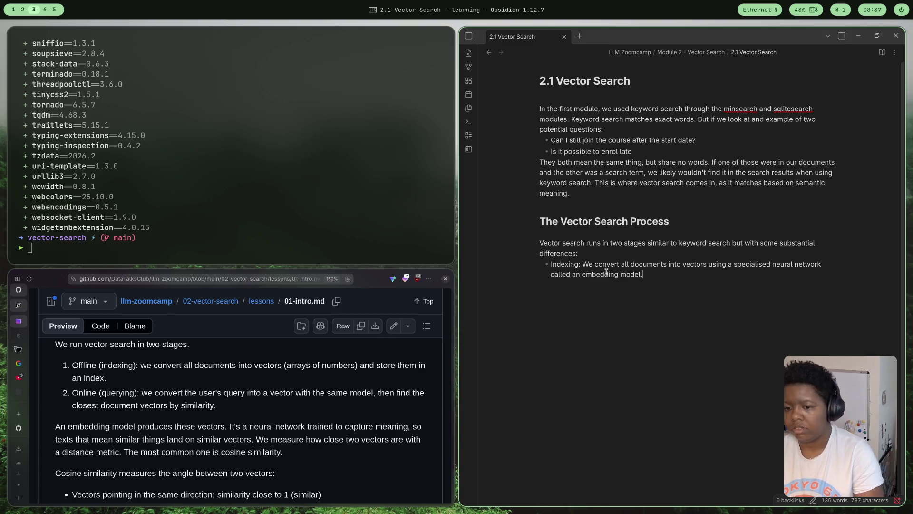
Write the Indexing bullet: documents become vectors via an embedding model and are stored in an index
key("BackSpace")
type(", and store them in an ine")
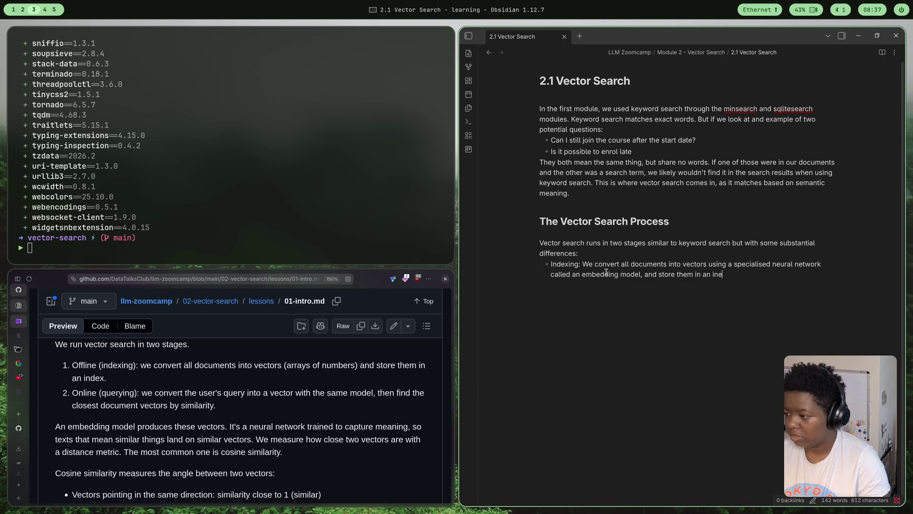
key("BackSpace")
type("ex")
key("Return")
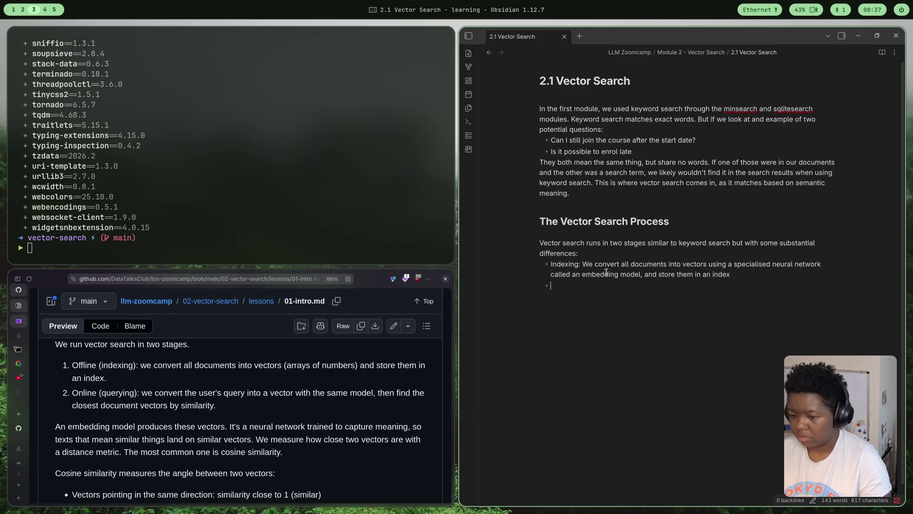
type("Queri")
Write the Querying bullet: convert the user's query with the same model and compare vectors to find the most similar documents
key("BackSpace")
type("yu")
type("ng")
type("ing")
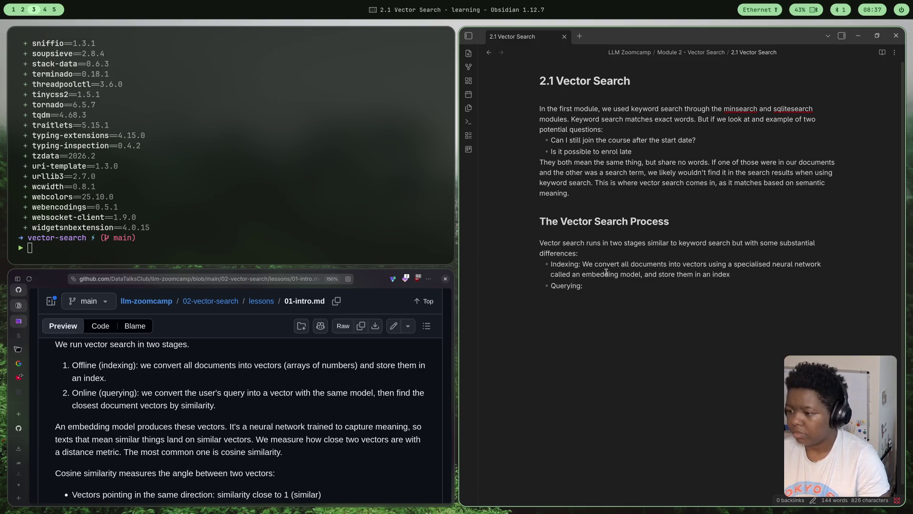
type("WEconverthe")
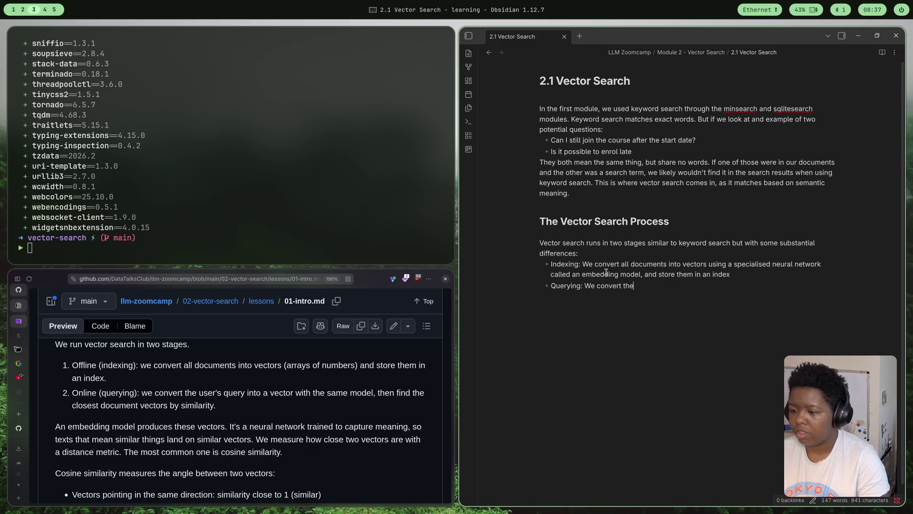
type("user")
key("BackSpace")
key("BackSpace")
type("users query into a ")
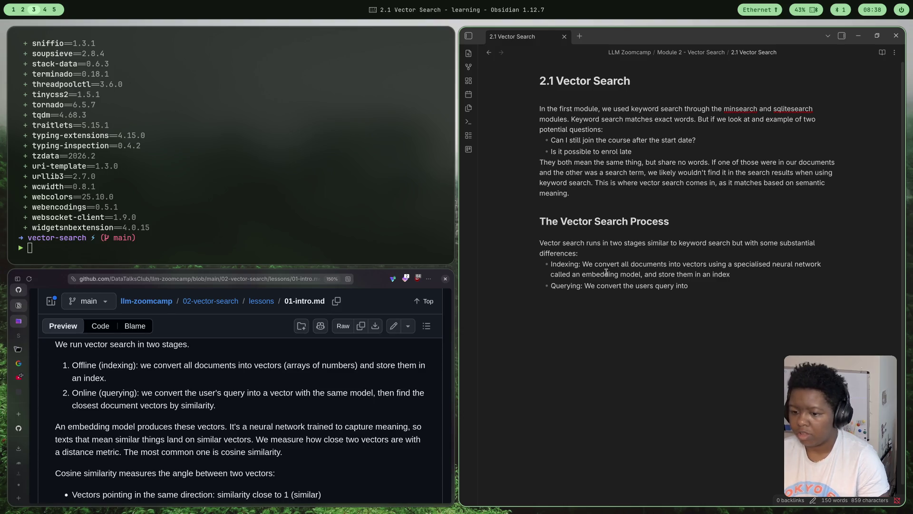
type("vector")
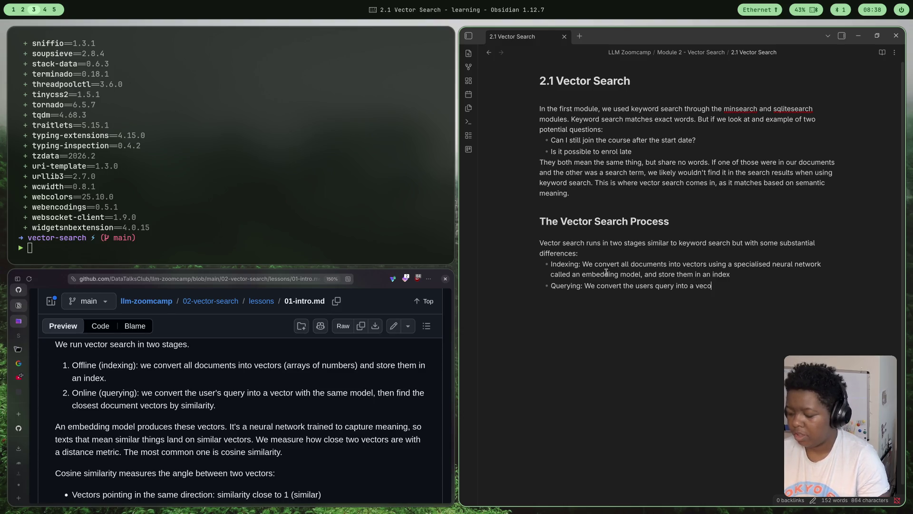
type(" using the sam")
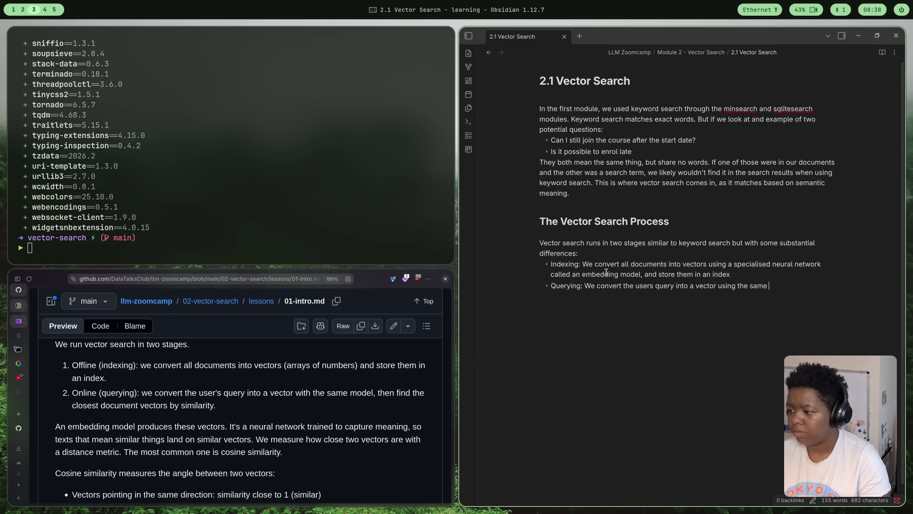
type("e ")
type("model usied")
key("BackSpace")
key("BackSpace")
key("BackSpace")
type("d to conver")
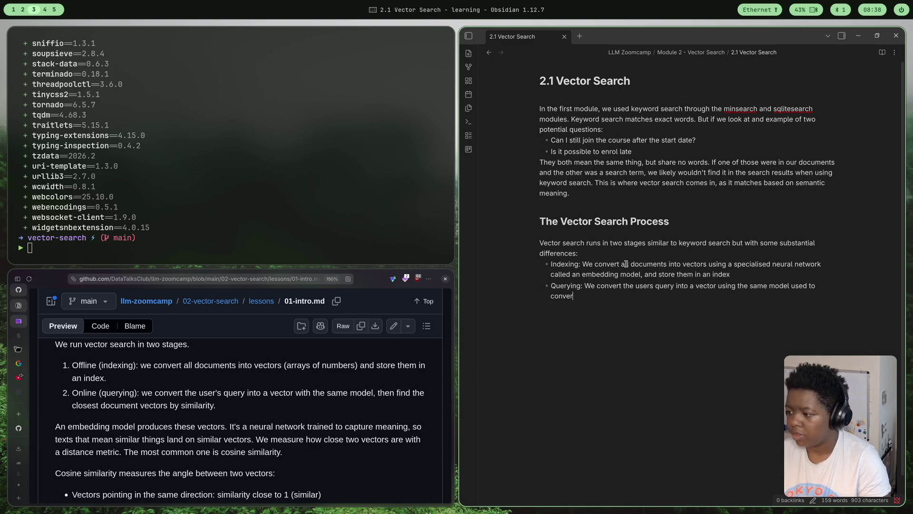
type("t the ")
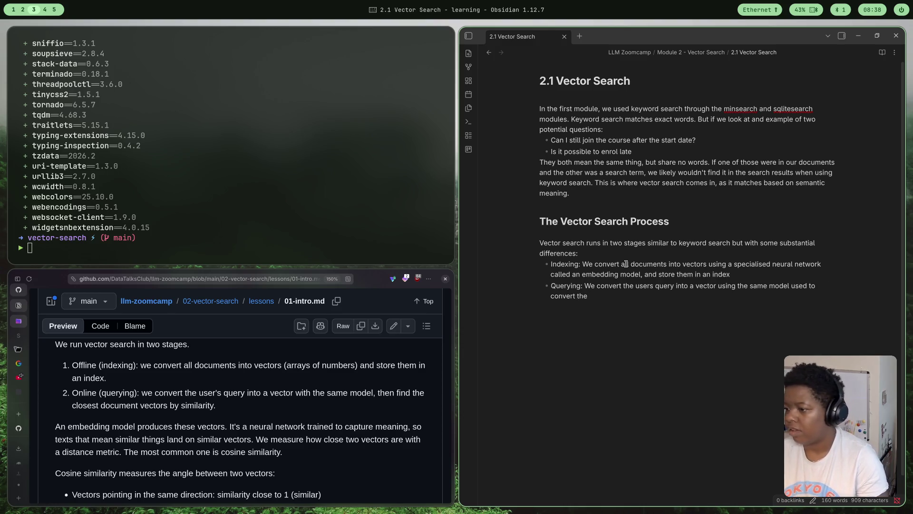
type("docuemtn")
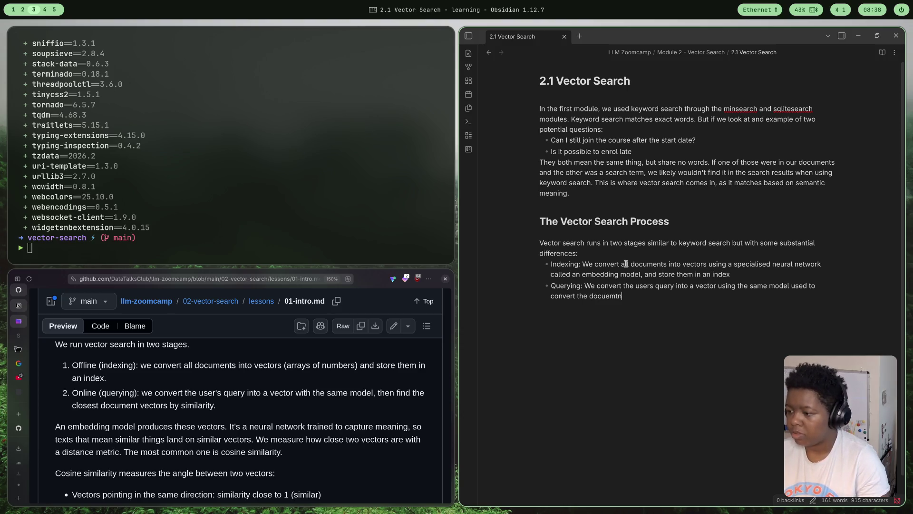
key("BackSpace")
key("BackSpace")
key("BackSpace")
key("BackSpace")
type("ment")
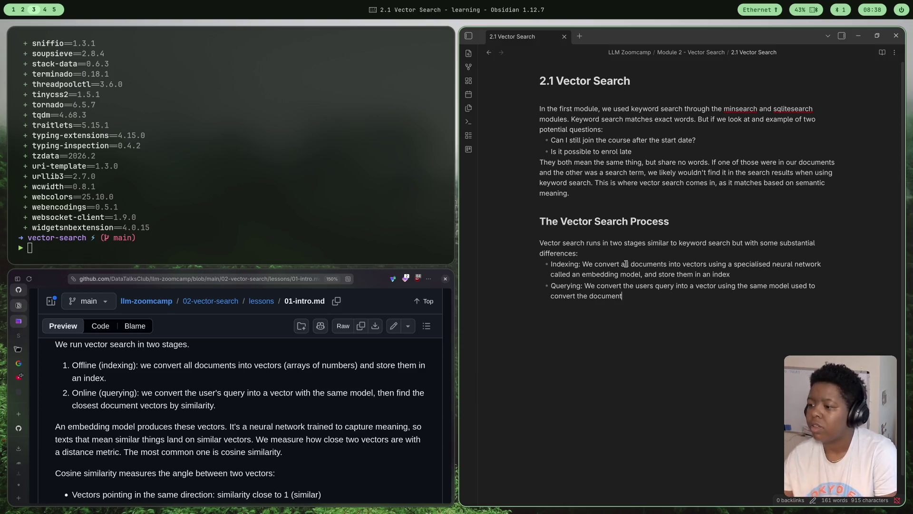
type("s, and ")
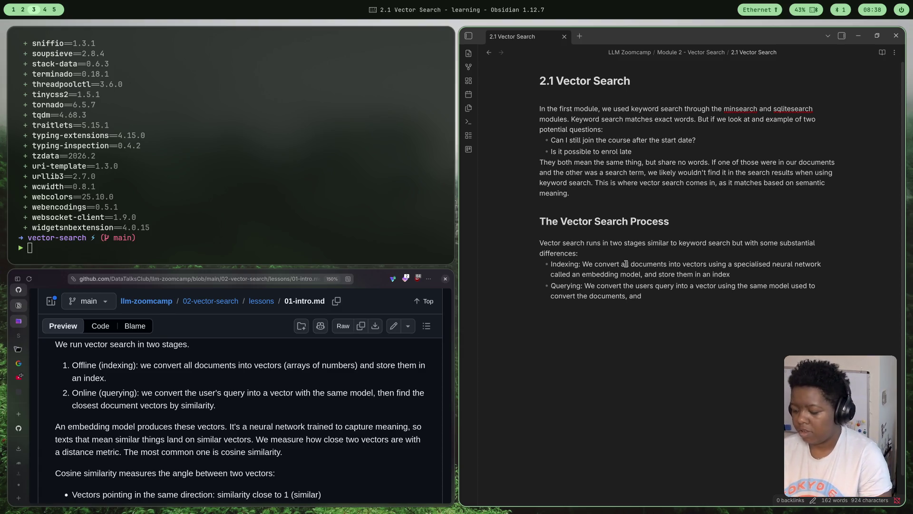
type("me")
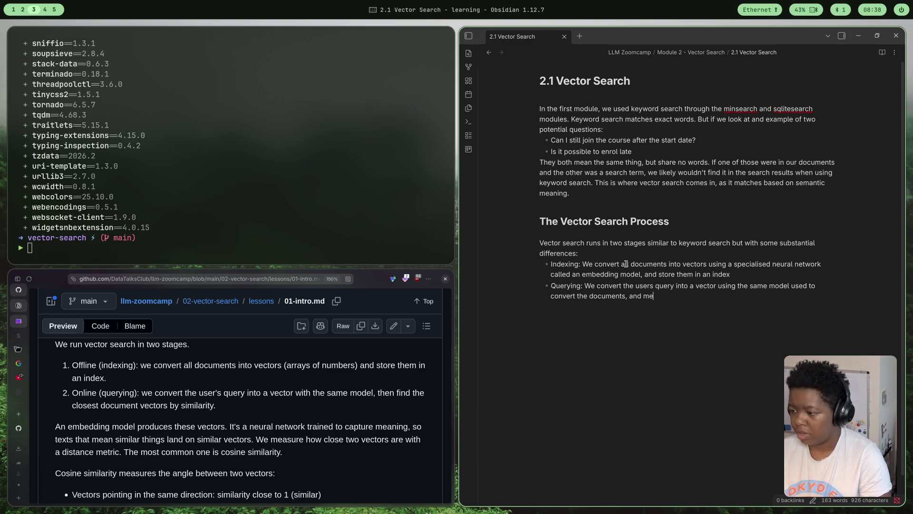
type("aasure the similart")
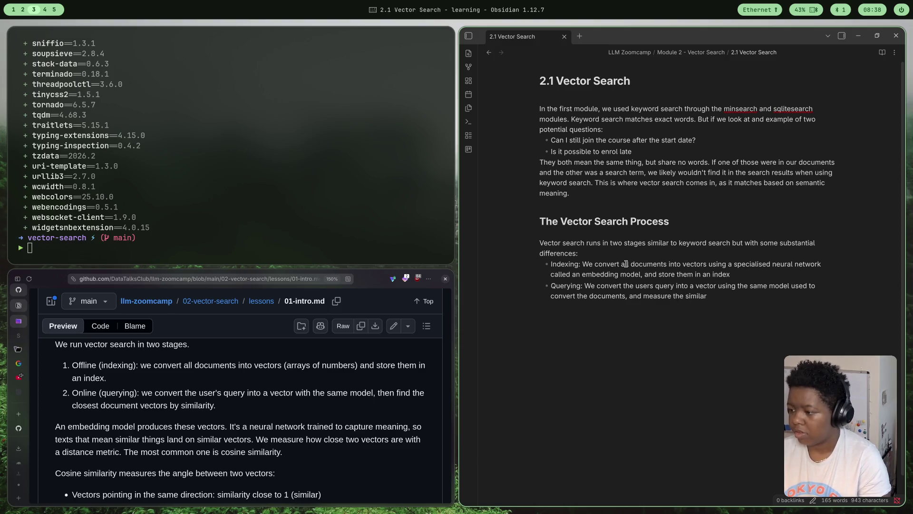
key("BackSpace")
key("BackSpace")
type("ty beter")
key("BackSpace")
key("BackSpace")
type("ween the")
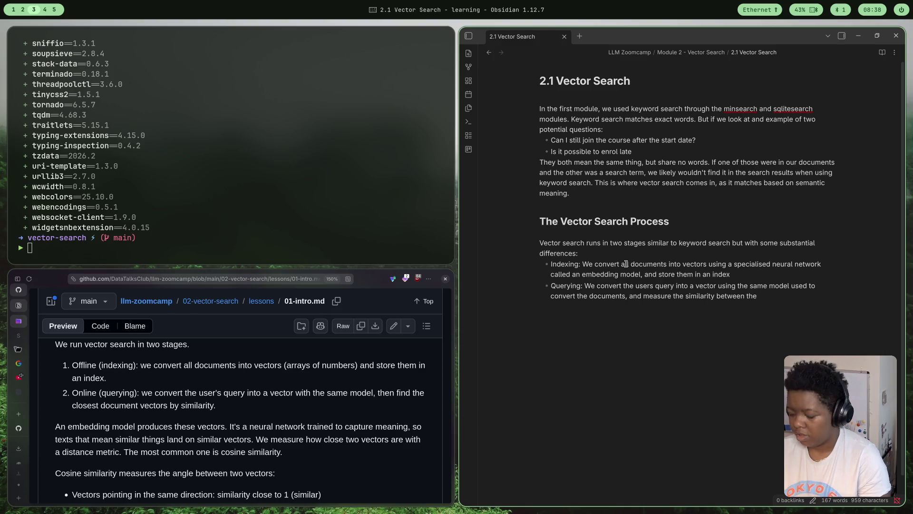
type(" searc")
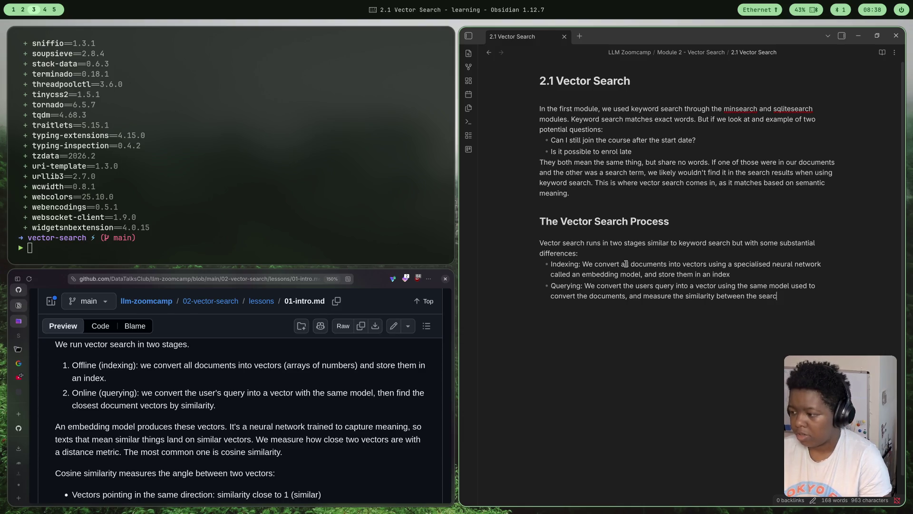
type("h term ve")
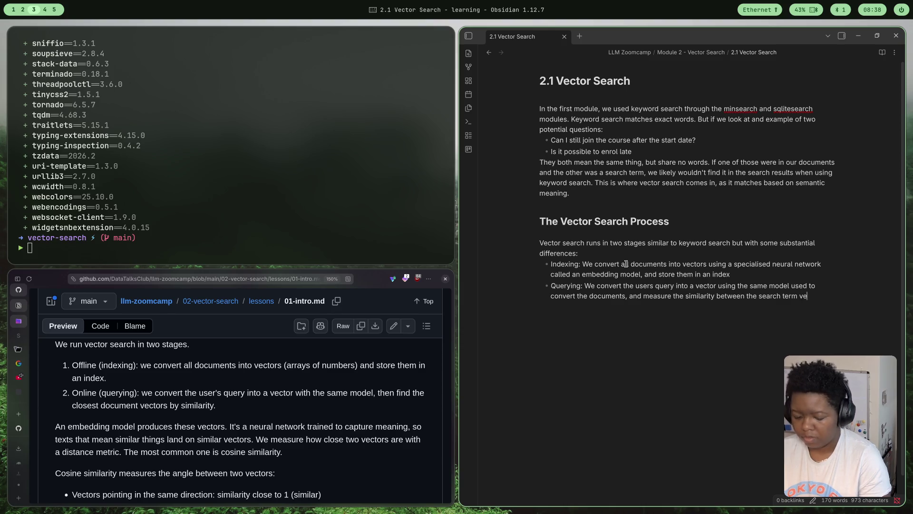
type("ctor and the docuement")
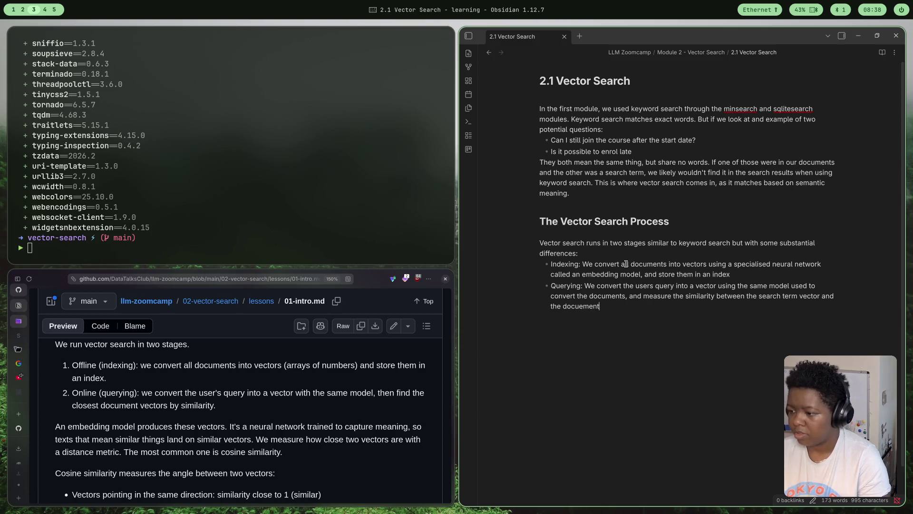
type(" v")
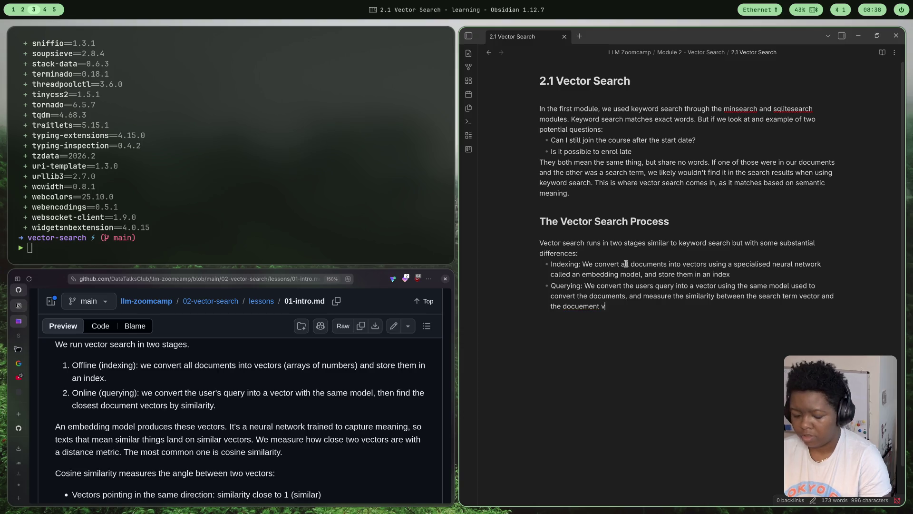
type("ectors.")
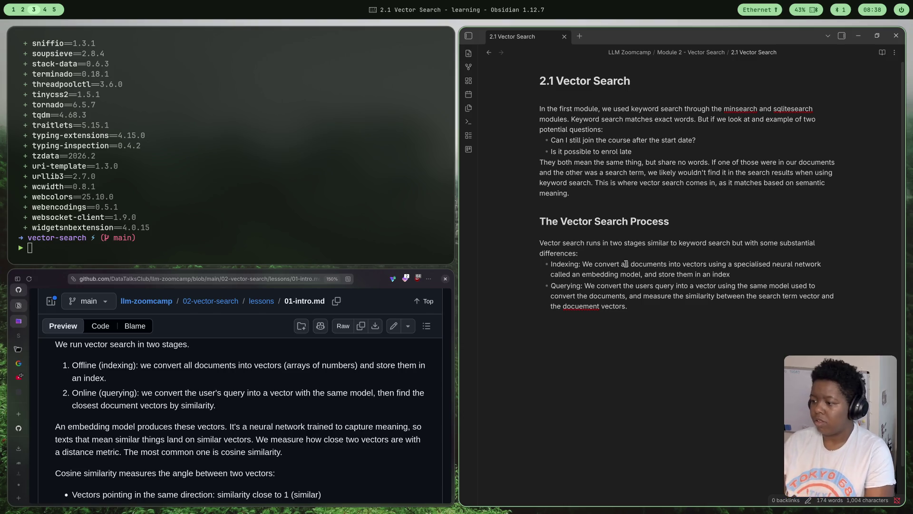
key("BackSpace")
type("to f")
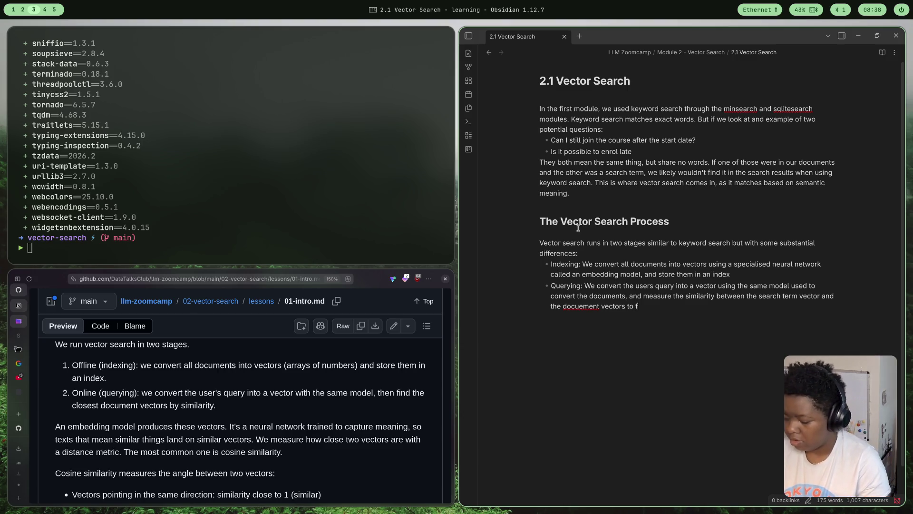
type("ind those mose")
type("similar.")
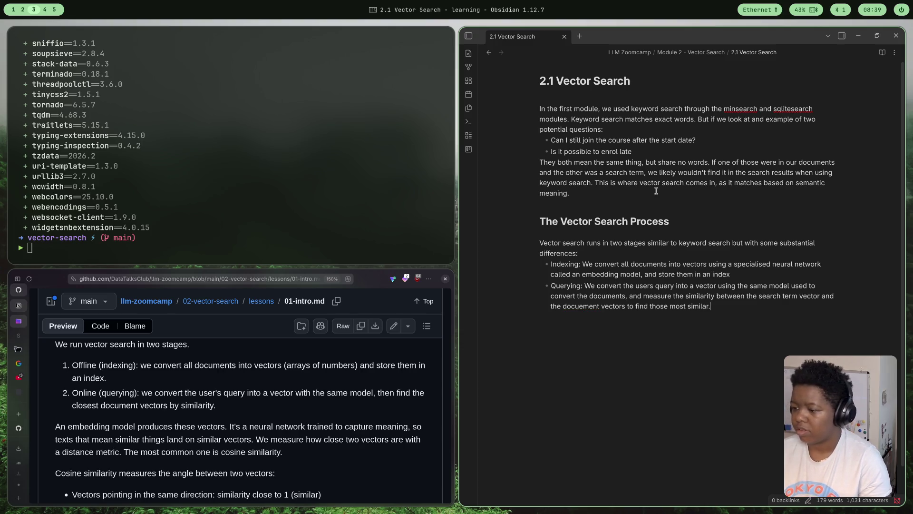
left_click(585, 305, "shift")
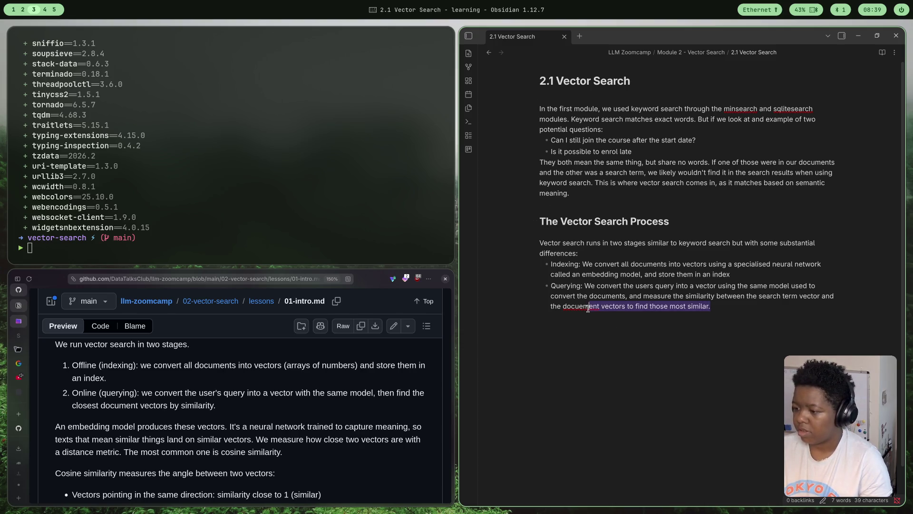
Correct 'docuement' to 'document' via the spelling suggestion
double_click(585, 306)
right_click(585, 306)
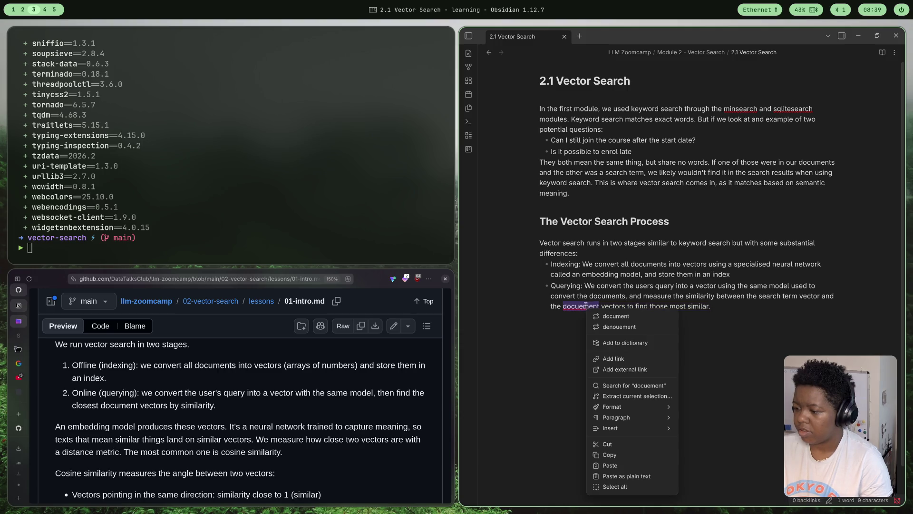
left_click(628, 317)
left_click(724, 305)
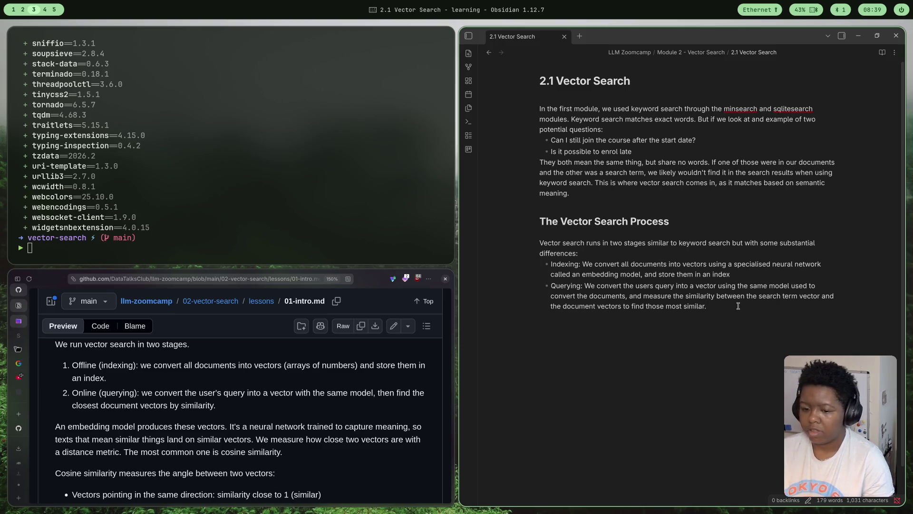
scroll(307, 464, "down", 2)
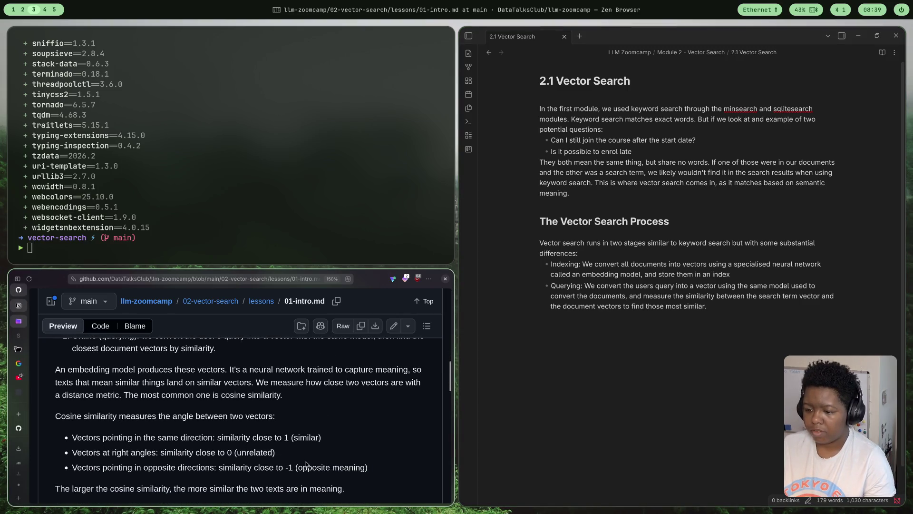
scroll(307, 464, "down", 1)
Start a new ### heading reading 'How do we measure similar' below the Querying bullet
key("Return")
key("Return")
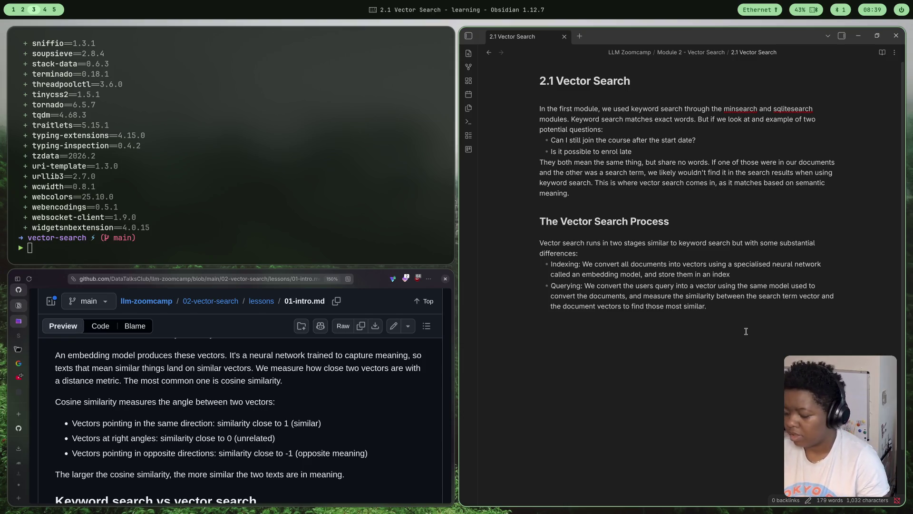
type("### How do we measure similart")
key("BackSpace")
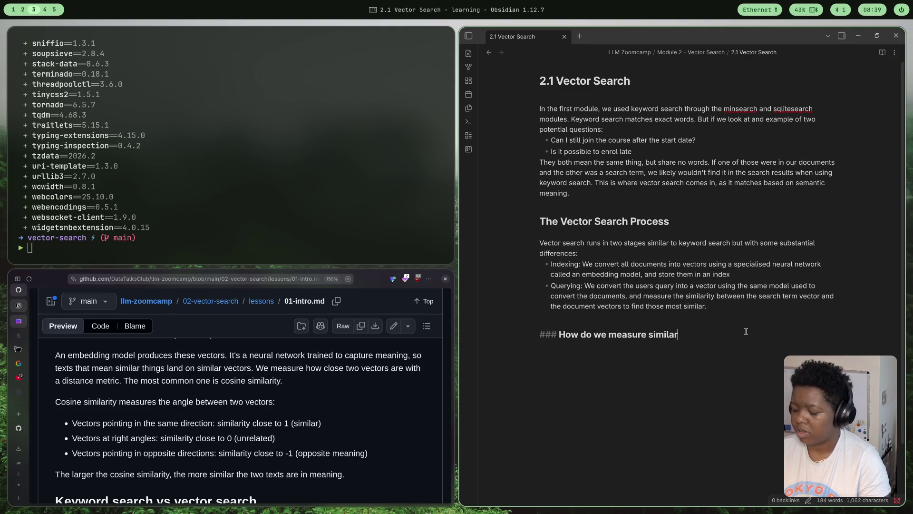
type("ity?")
Start a new line under the 'How do we measure similarity?' heading and begin clearing the placeholder
key("Return")
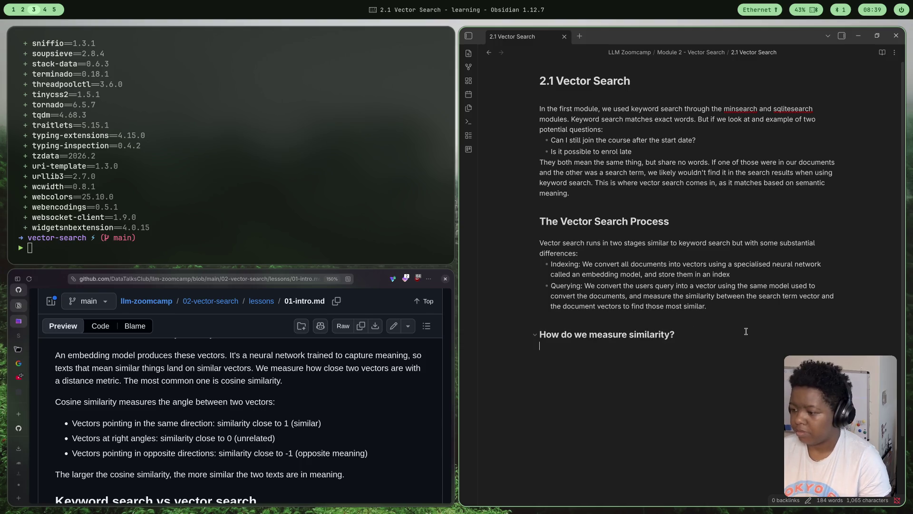
type("This is done")
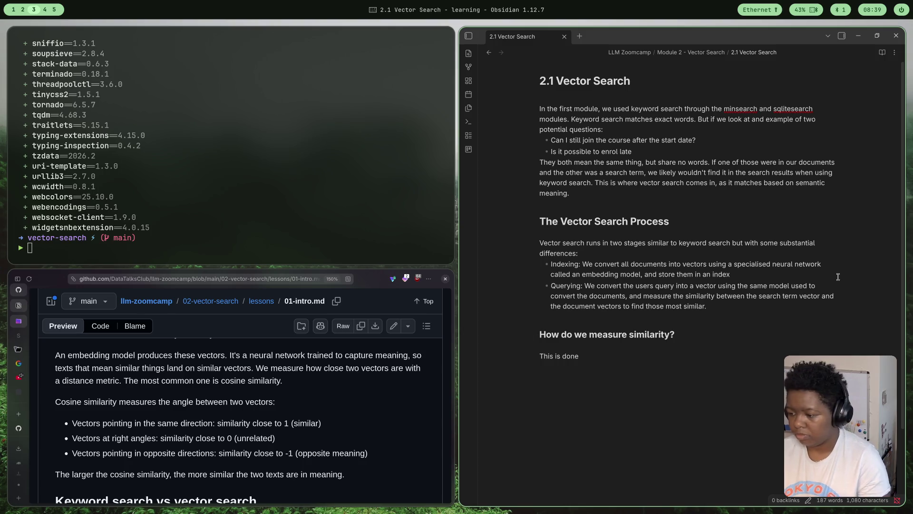
key("BackSpace")
key("BackSpace")
key("BackSpace")
Write that cosine similarity is the most common method and measures the angle between two vectors
key("BackSpace")
key("BackSpace")
key("BackSpace")
key("BackSpace")
key("BackSpace")
key("BackSpace")
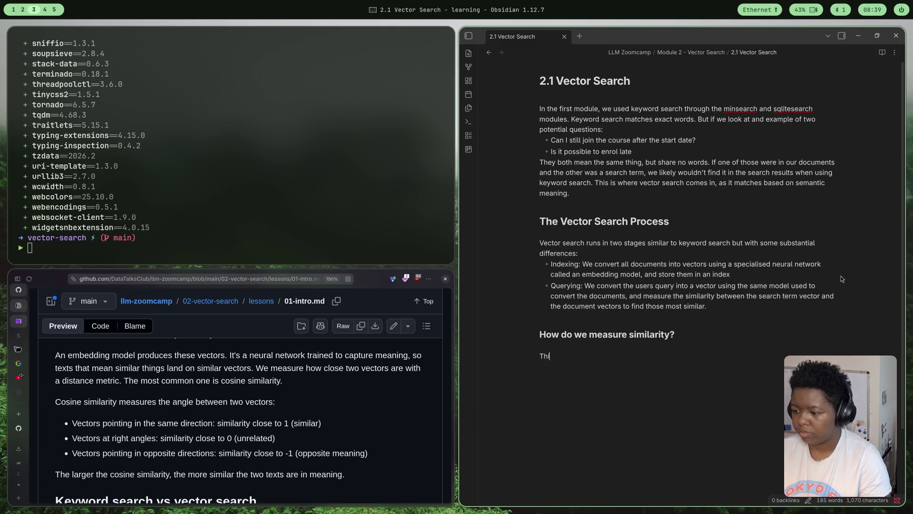
key("BackSpace")
type("he ")
type("ost common method for do")
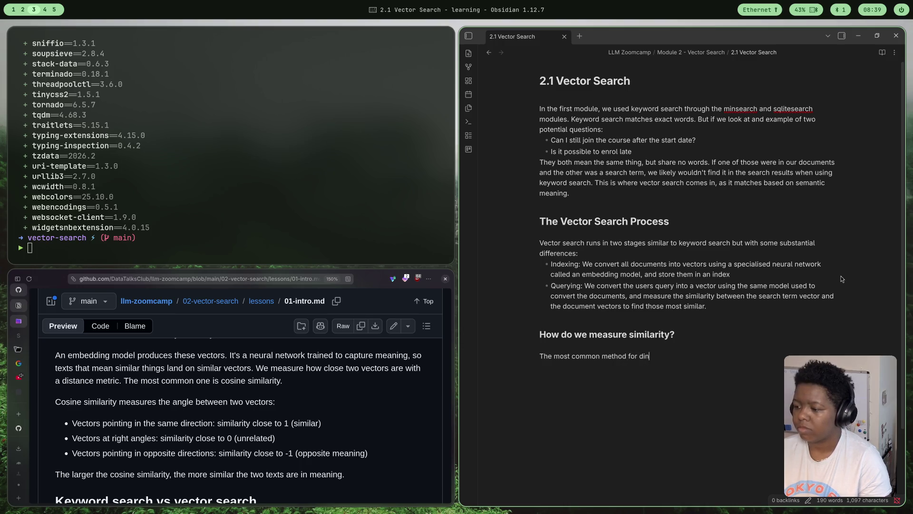
type("nng th")
type("is cosine similaryt")
key("BackSpace")
key("BackSpace")
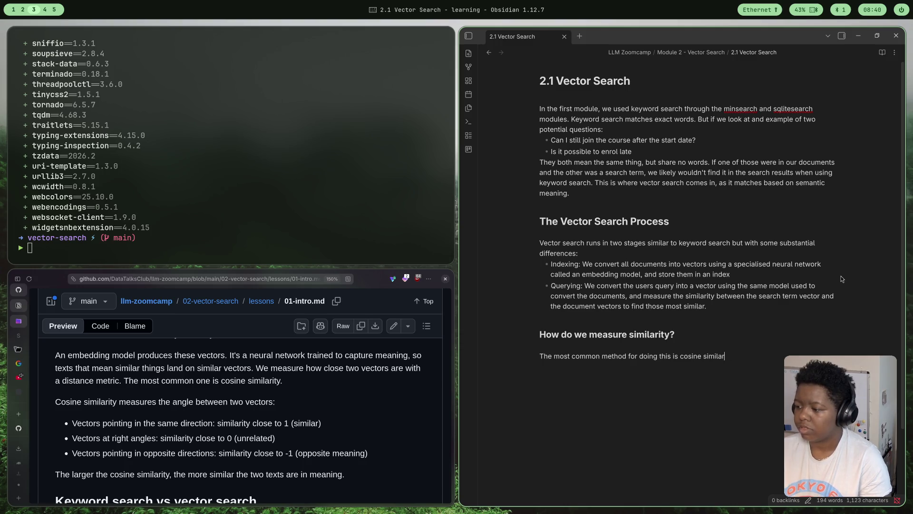
type("ity")
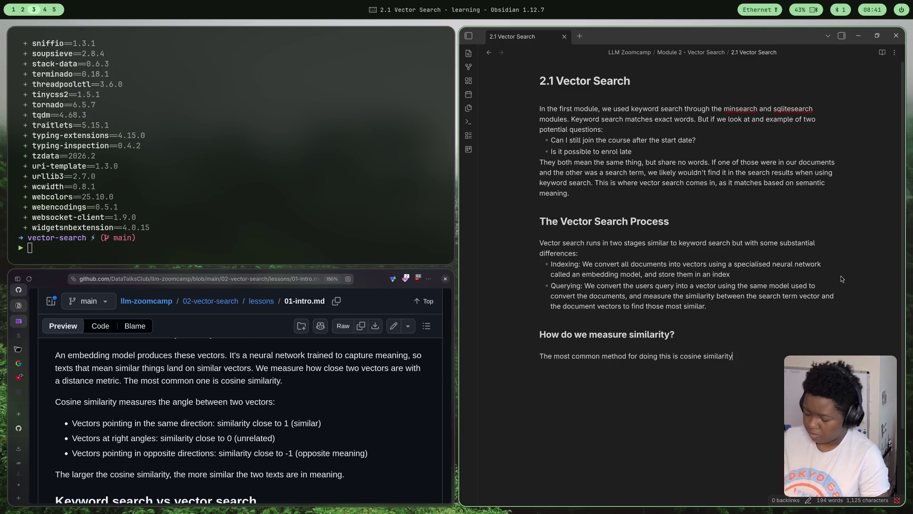
scroll(754, 264, "down", 1)
scroll(754, 266, "down", 1)
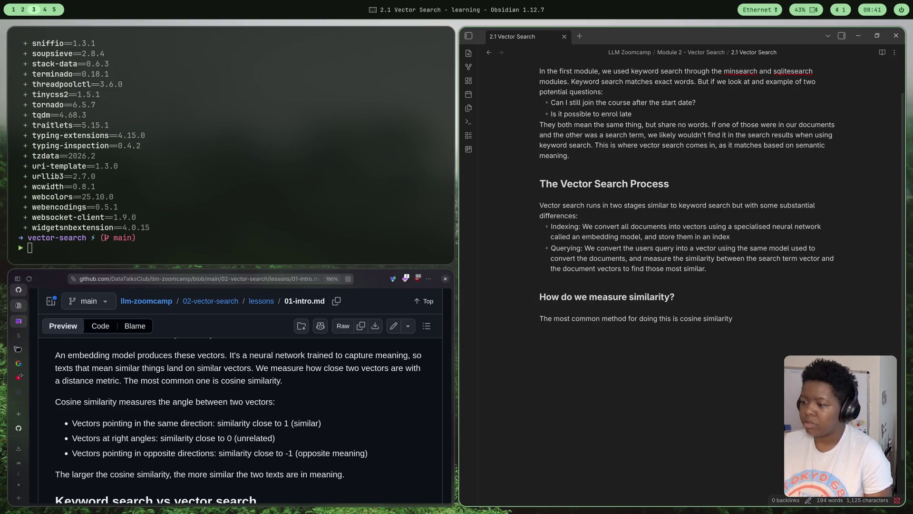
scroll(742, 320, "down", 2)
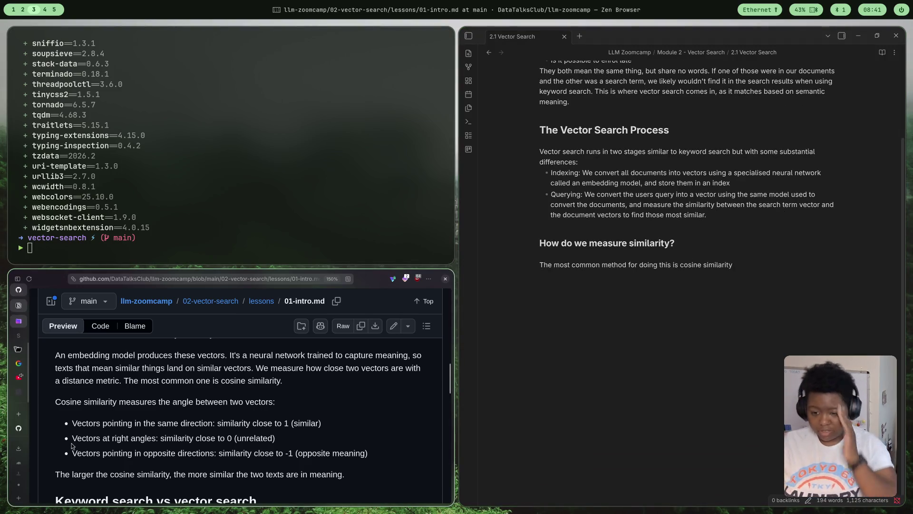
scroll(111, 455, "down", 3)
scroll(111, 455, "up", 2)
scroll(111, 455, "down", 1)
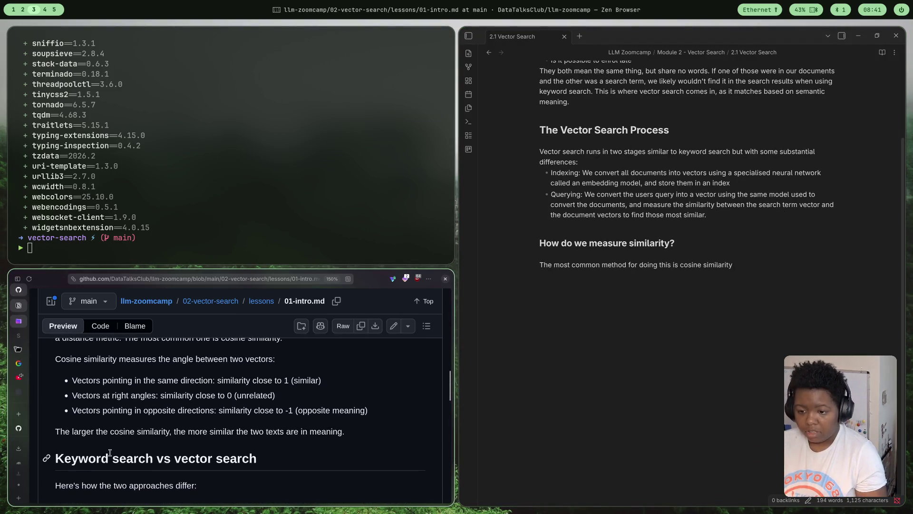
scroll(111, 455, "up", 1)
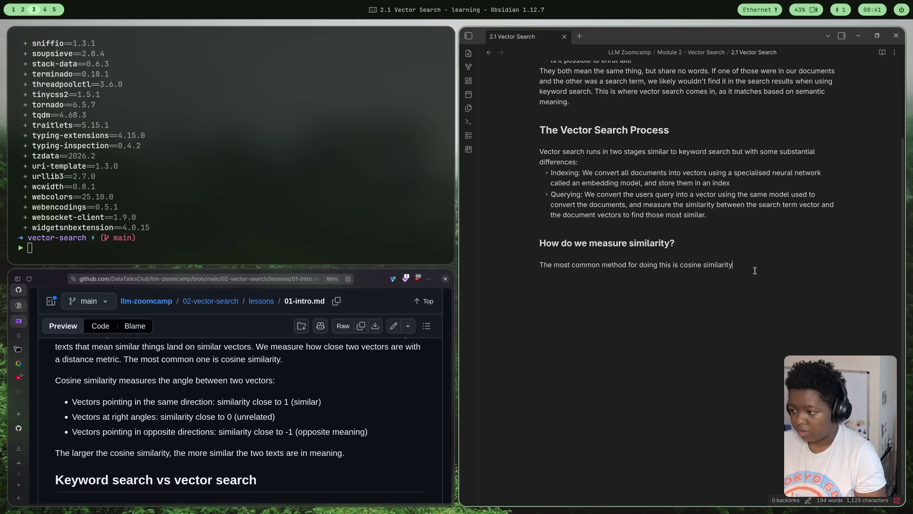
type(". T")
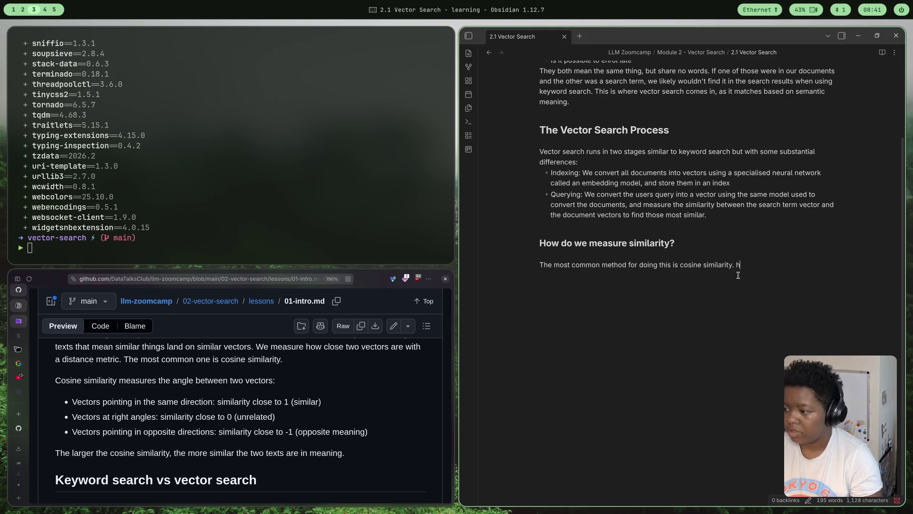
type("his measures how")
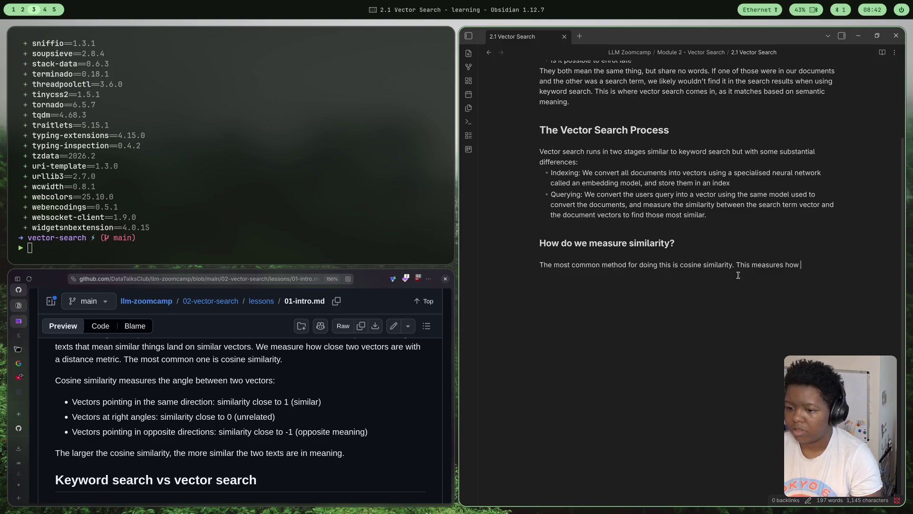
key("BackSpace")
key("BackSpace")
key("BackSpace")
key("BackSpace")
key("BackSpace")
type("the a")
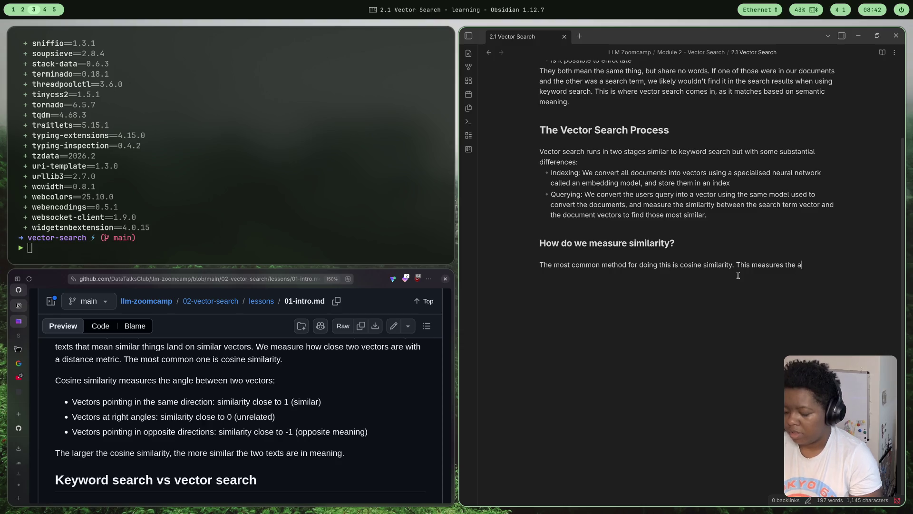
type("ngle between ttw")
key("BackSpace")
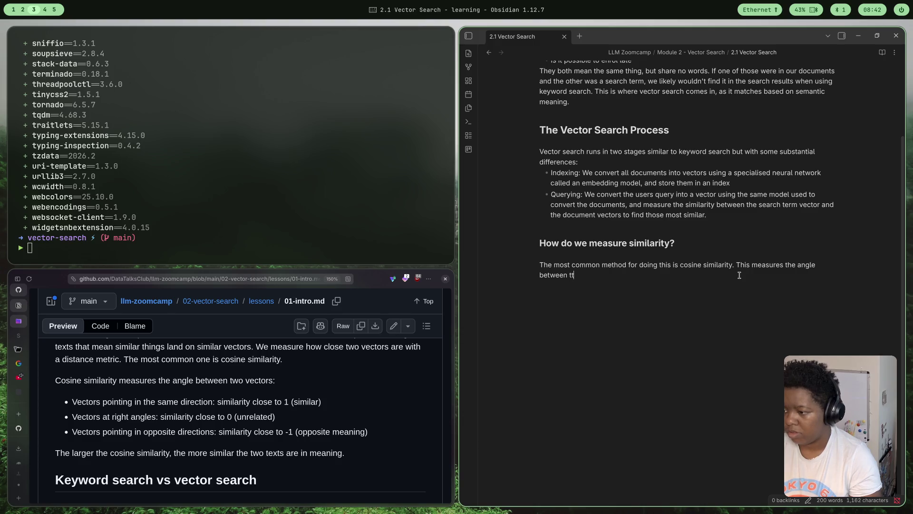
type("wo v")
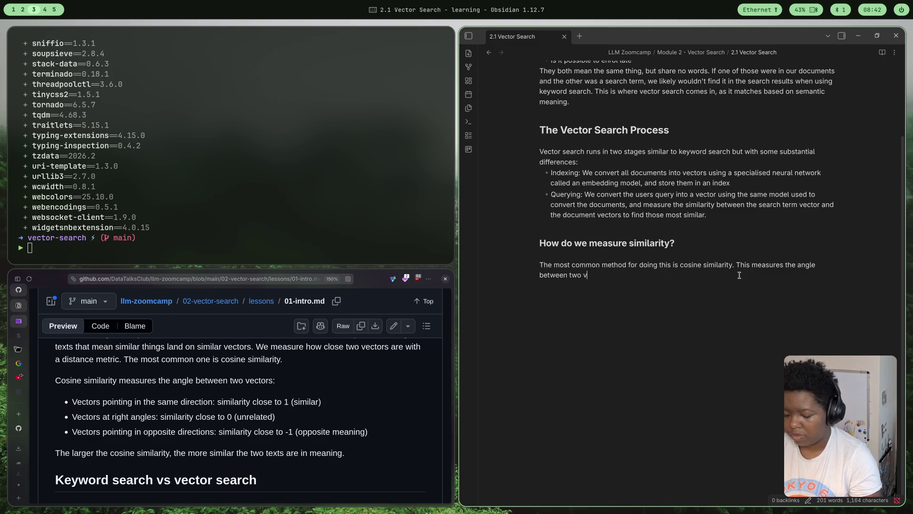
type("ectors.")
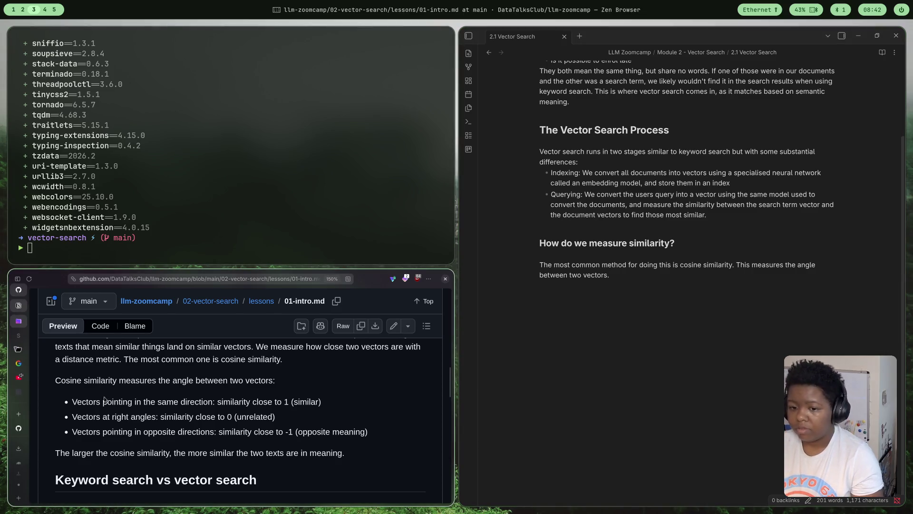
scroll(93, 414, "down", 1)
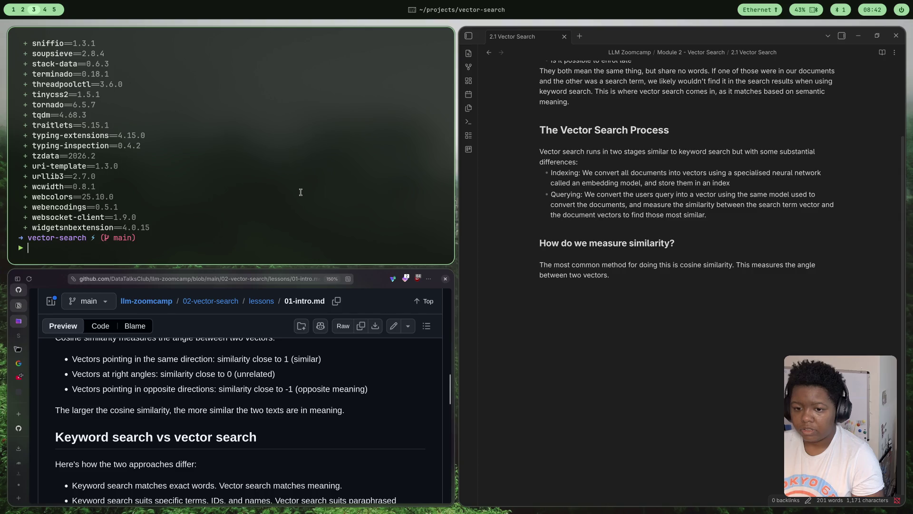
Search DuckDuckGo for 'cosine similarity' in a new tab and reach the GeeksforGeeks article
key("super+f")
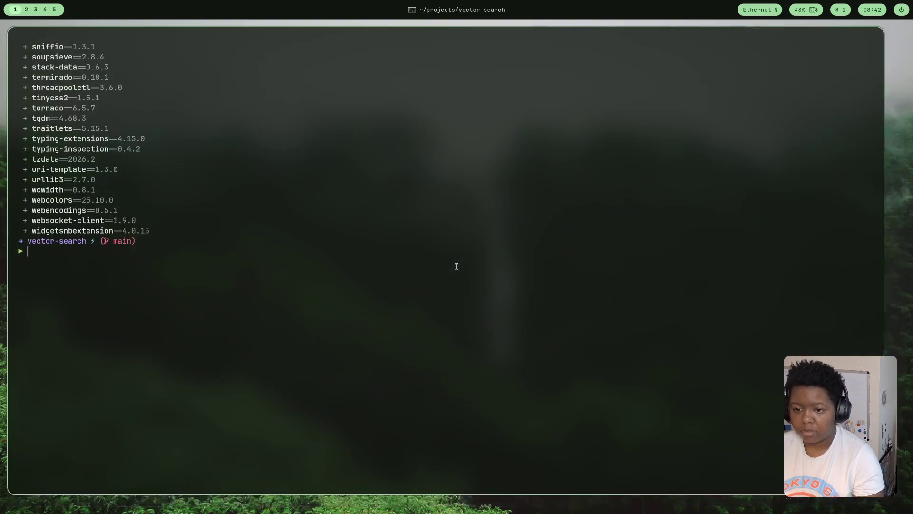
key("super+3")
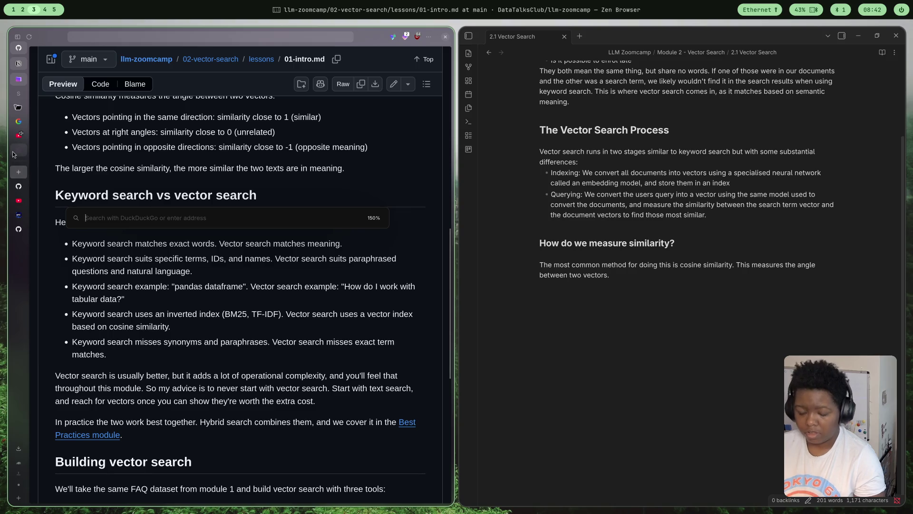
left_click(25, 174)
type("cosine similari")
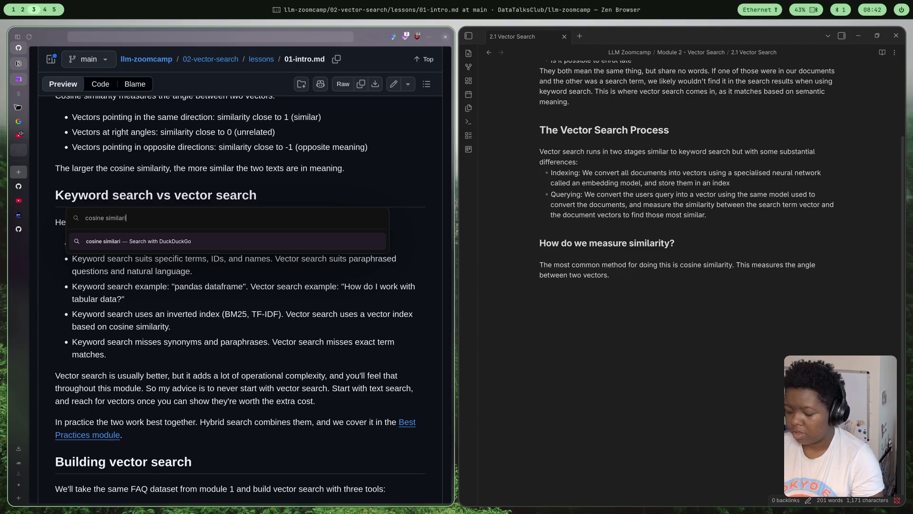
type("ty")
key("Return")
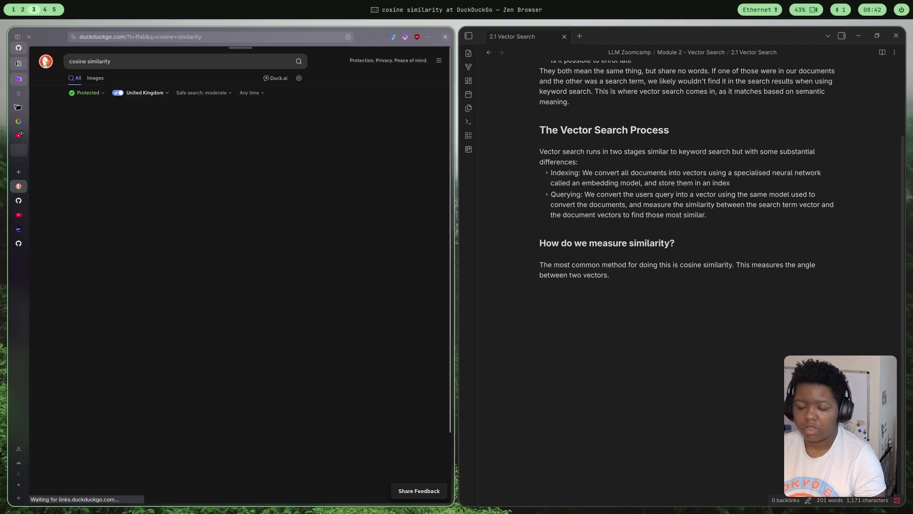
scroll(164, 190, "down", 2)
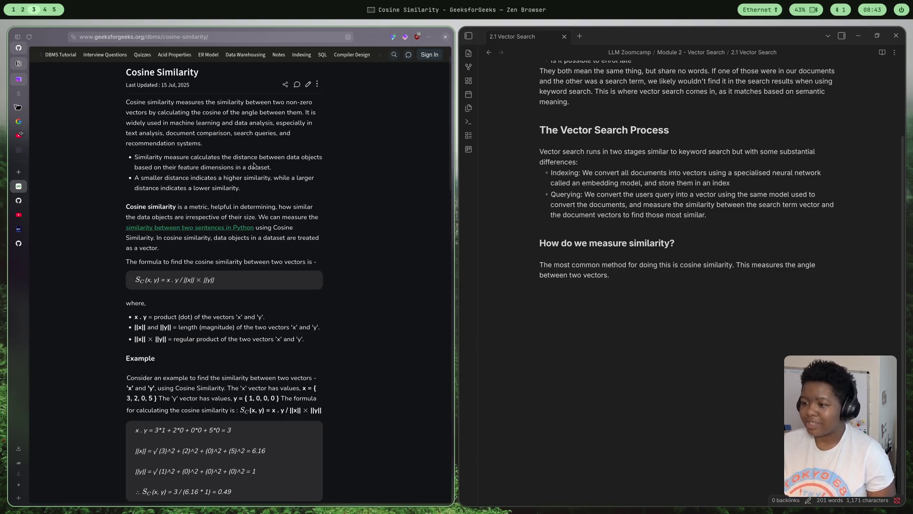
left_click(18, 173)
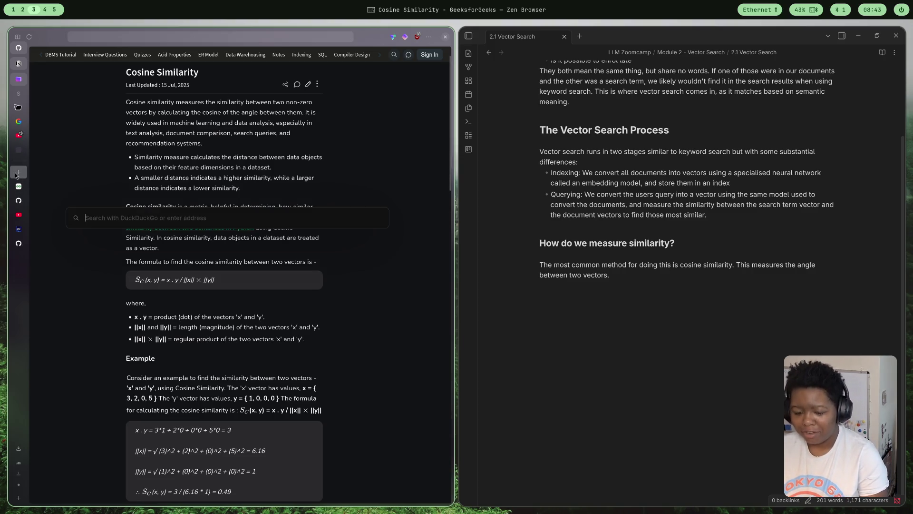
type("weather")
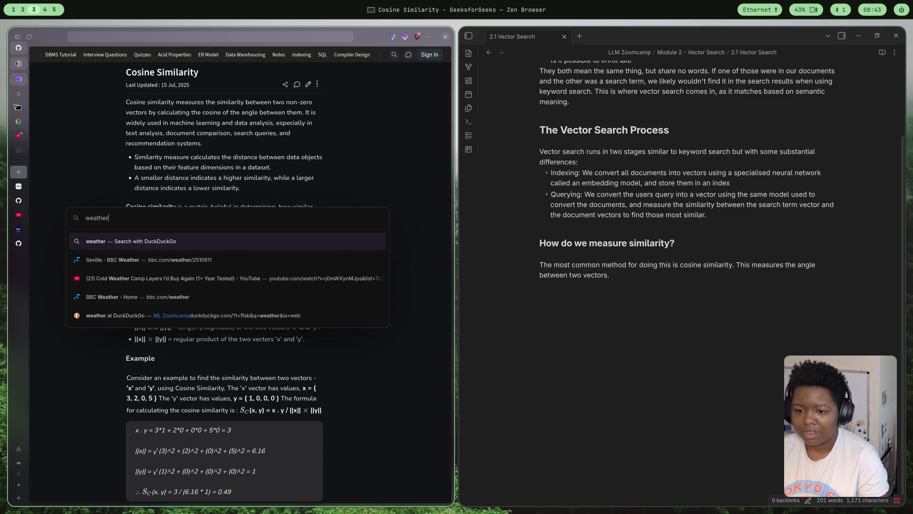
type(" london")
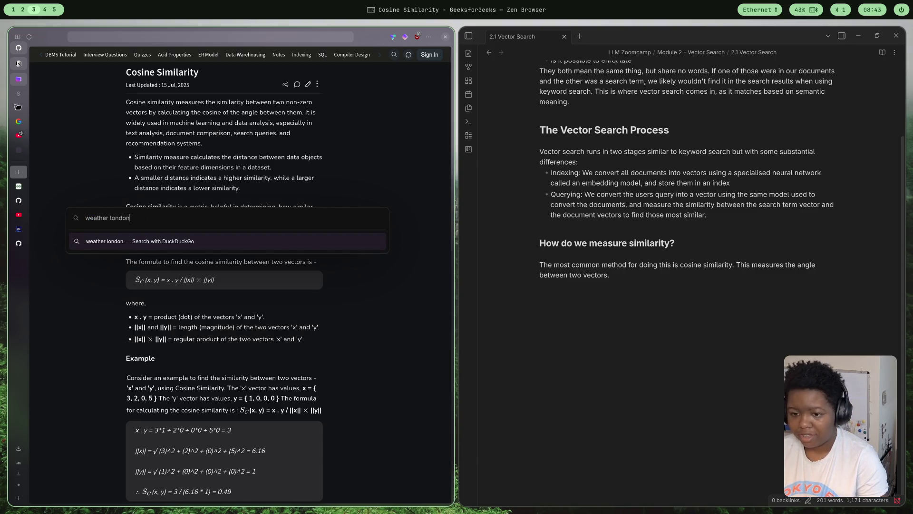
Search DuckDuckGo for the weather in London and revisit the query field
key("Return")
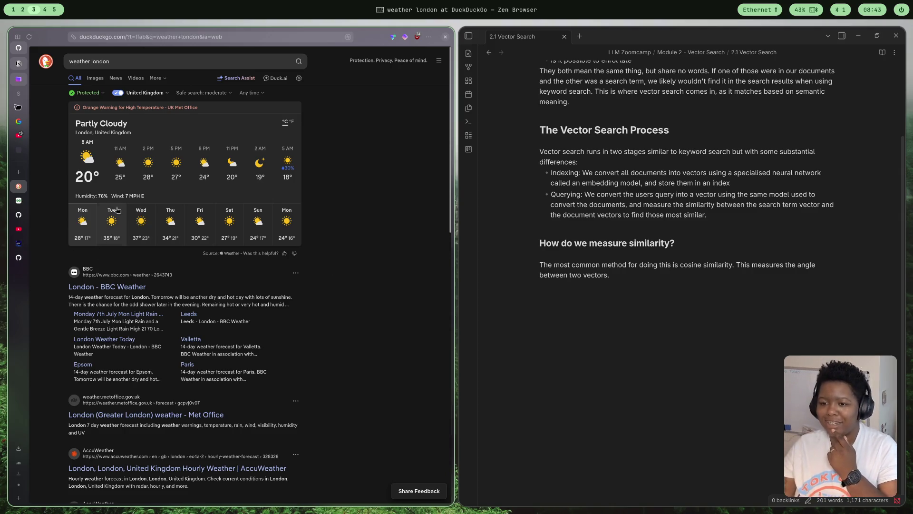
left_click(128, 61)
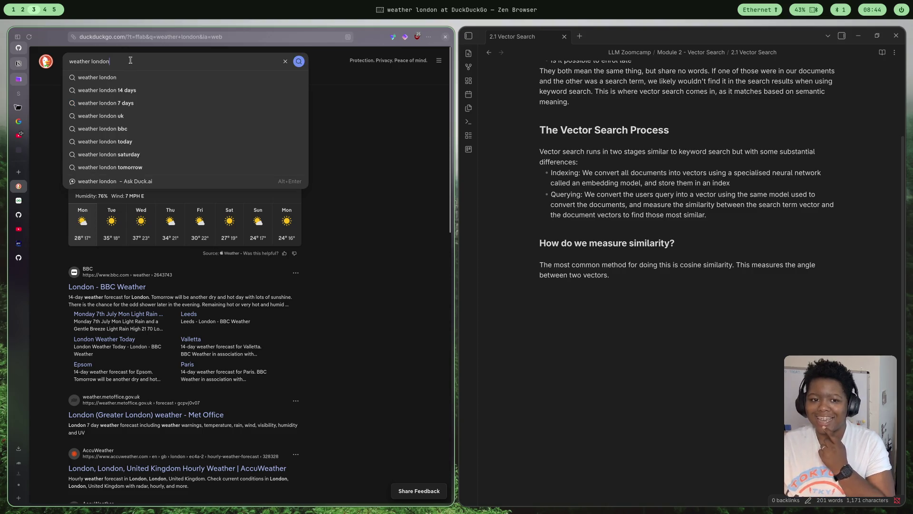
left_click(398, 153)
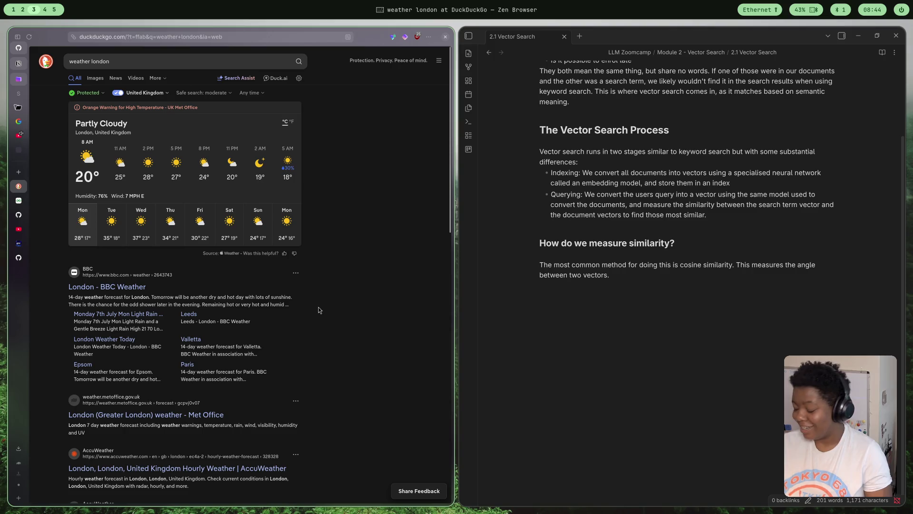
scroll(319, 291, "down", 1)
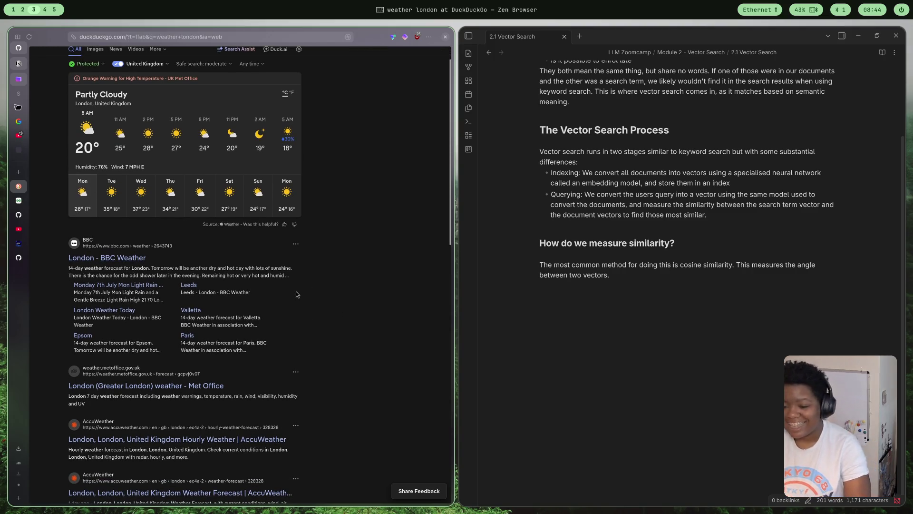
scroll(296, 291, "down", 1)
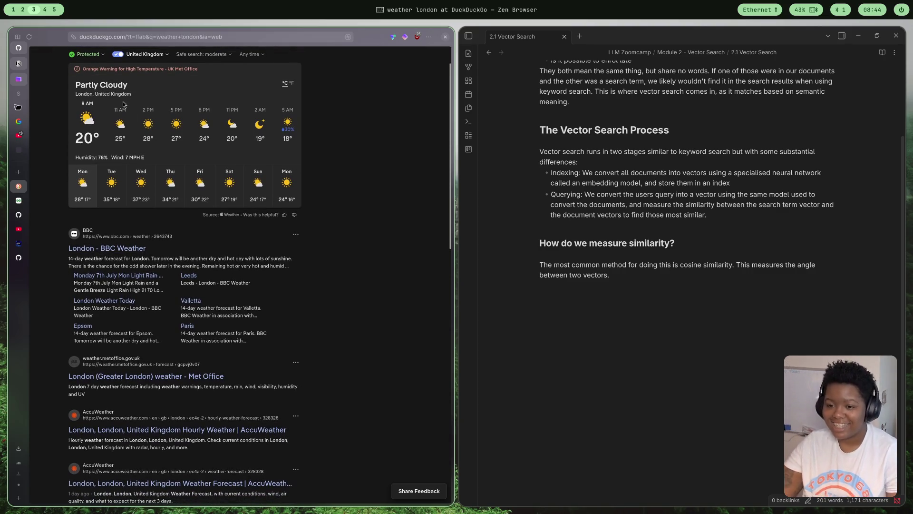
scroll(263, 160, "up", 1)
scroll(263, 160, "down", 1)
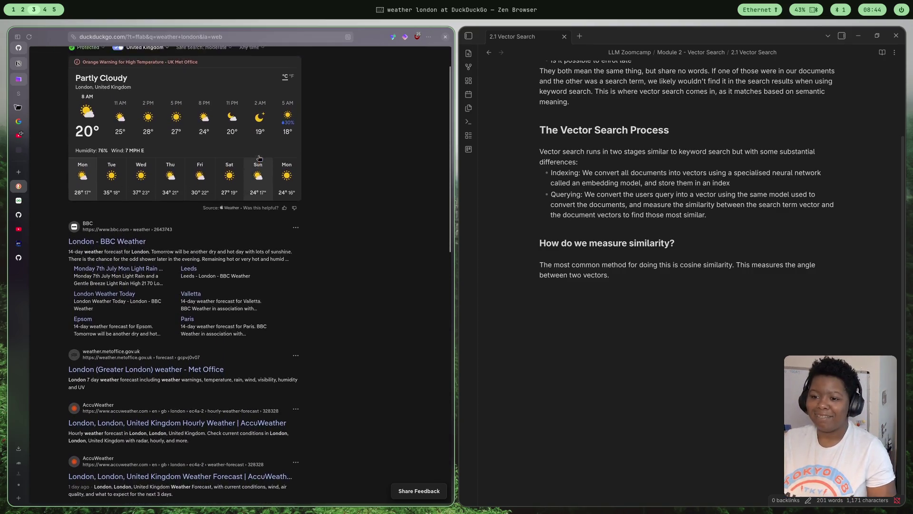
scroll(369, 114, "up", 2)
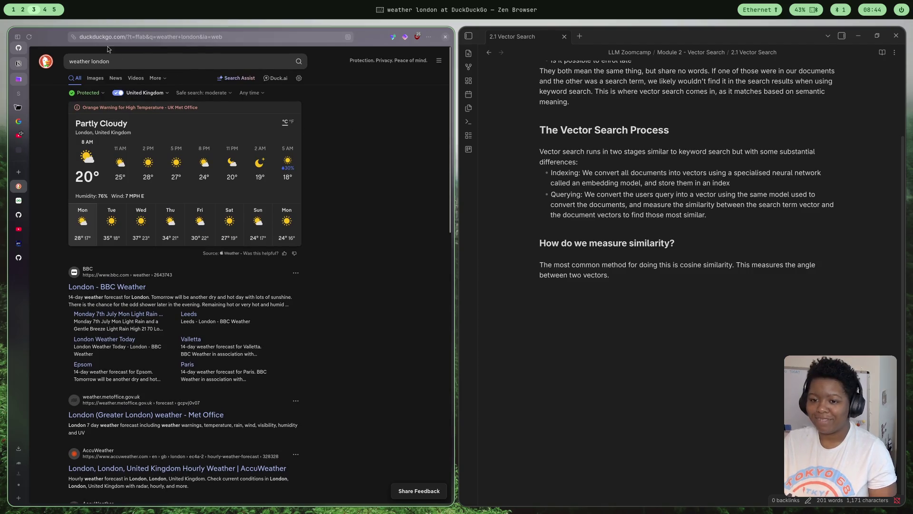
Select the old query and start a fresh 'bbc weather' search from the address bar
left_click_drag(121, 59, 87, 61)
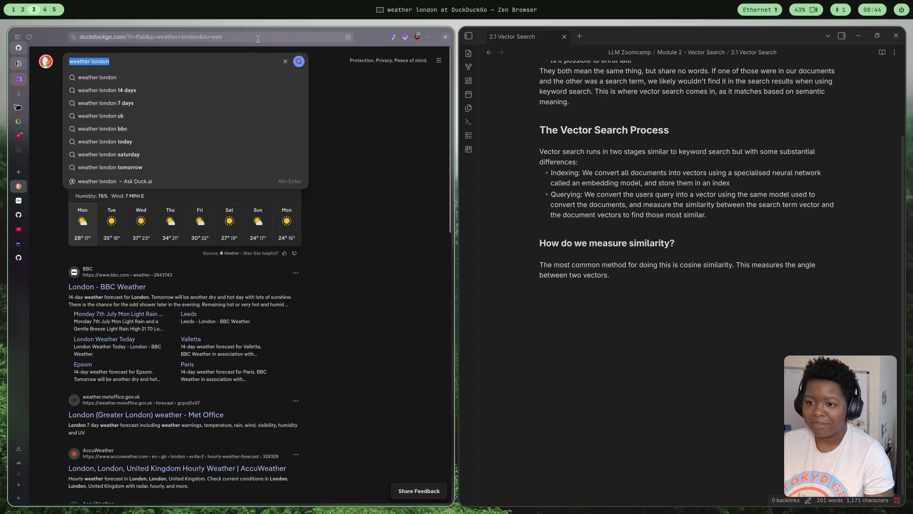
key("Escape")
key("ctrl+l")
type("bbc weather")
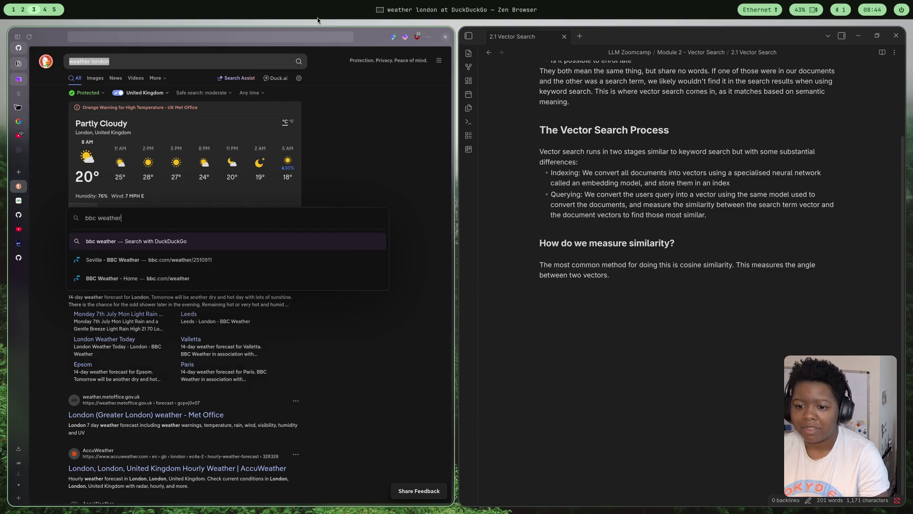
Go to the BBC Weather home page and open the London forecast from the UK map
key("Return")
left_click(124, 126)
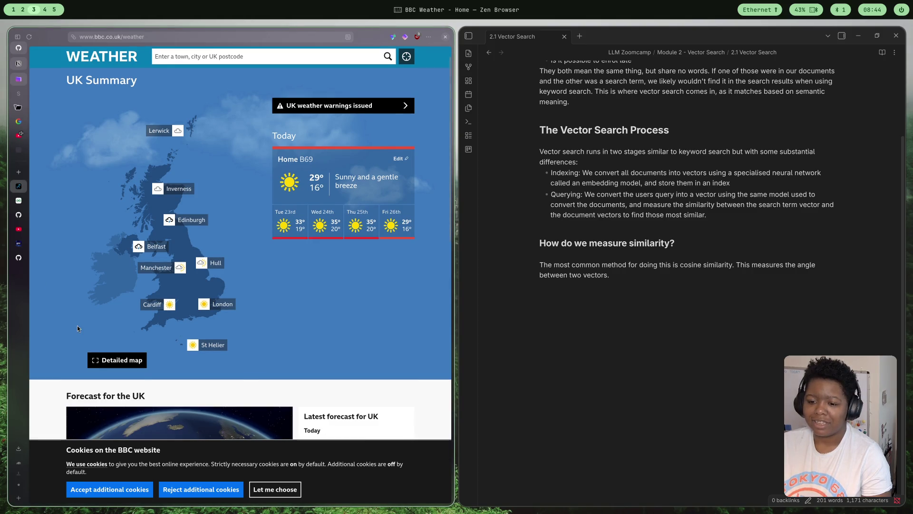
scroll(261, 249, "down", 3)
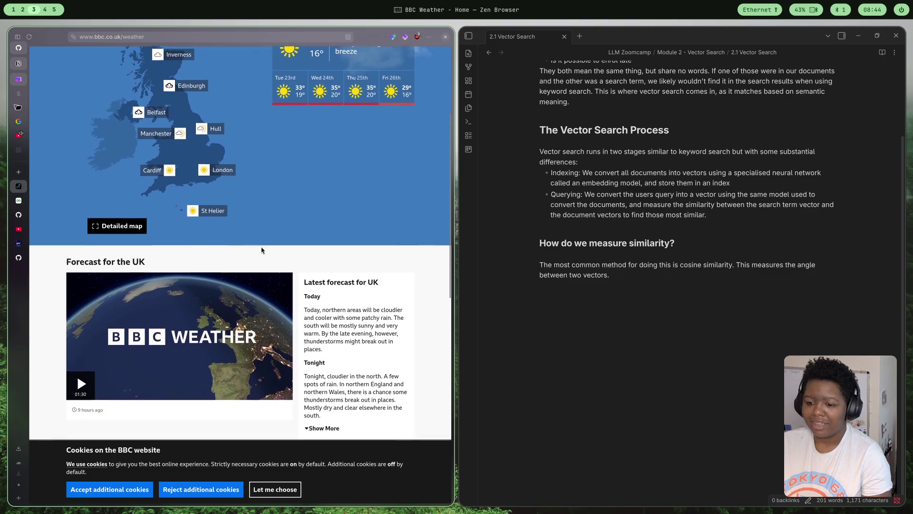
scroll(262, 247, "up", 3)
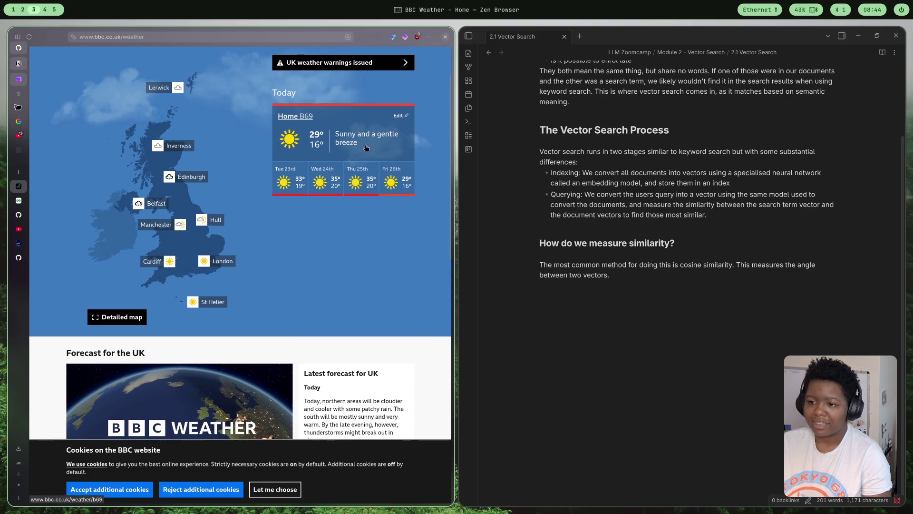
scroll(182, 226, "down", 5)
scroll(181, 226, "up", 3)
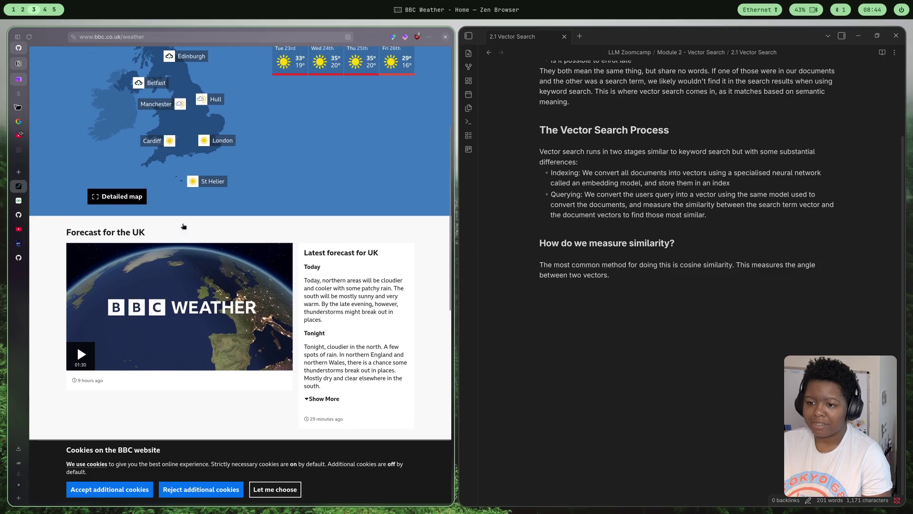
left_click(228, 133)
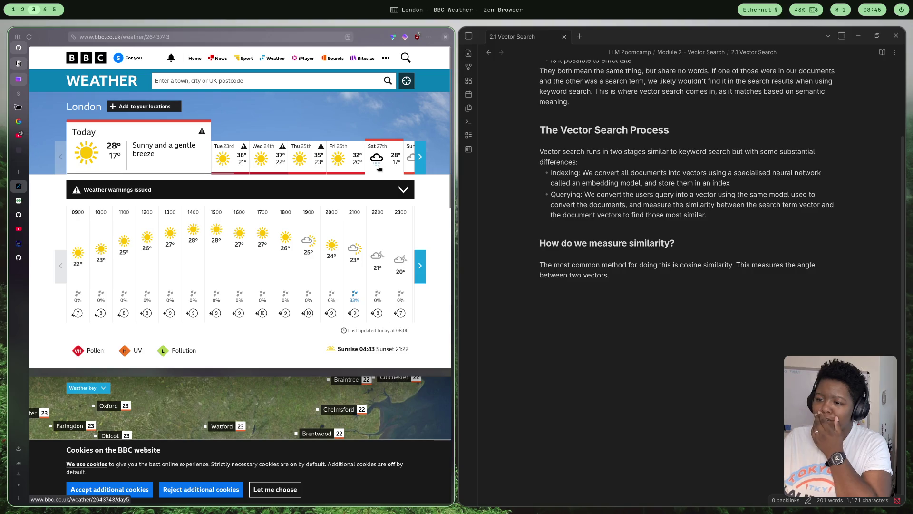
Show later forecast days and advance the map timeline to 19:00
left_click(419, 157)
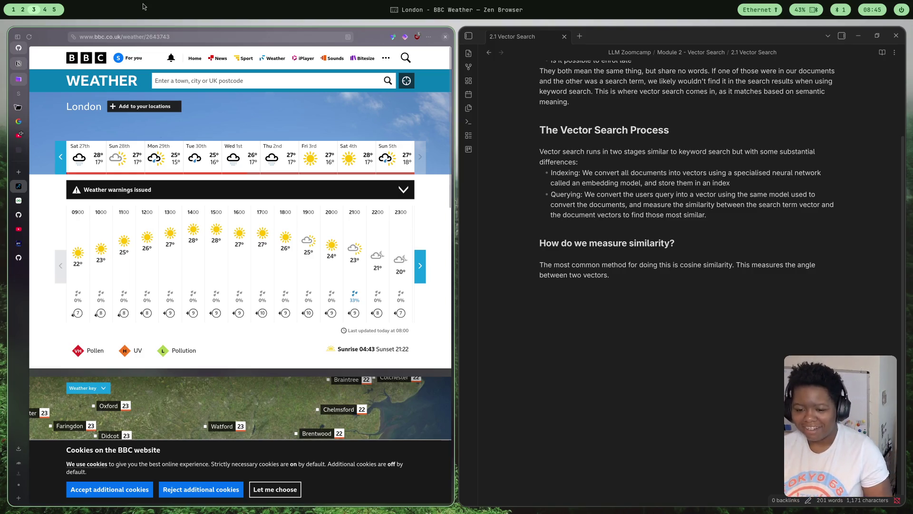
scroll(288, 193, "down", 1)
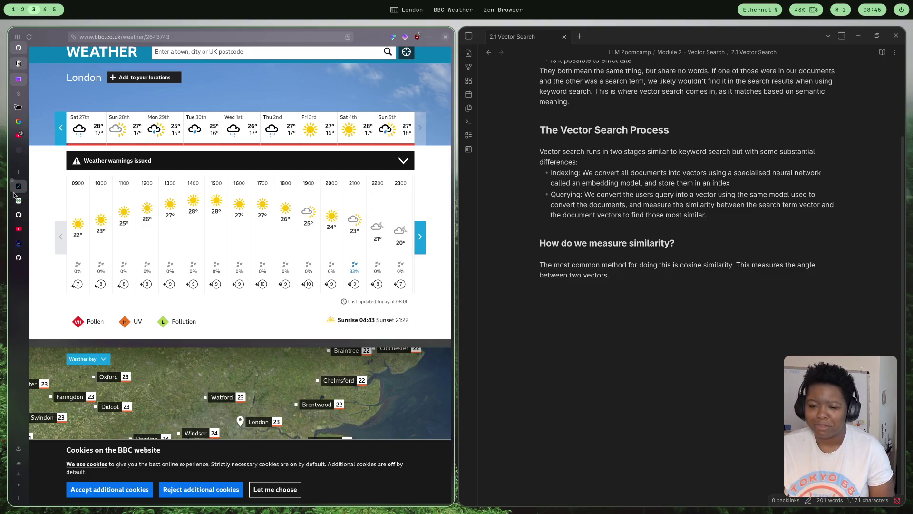
scroll(72, 197, "up", 1)
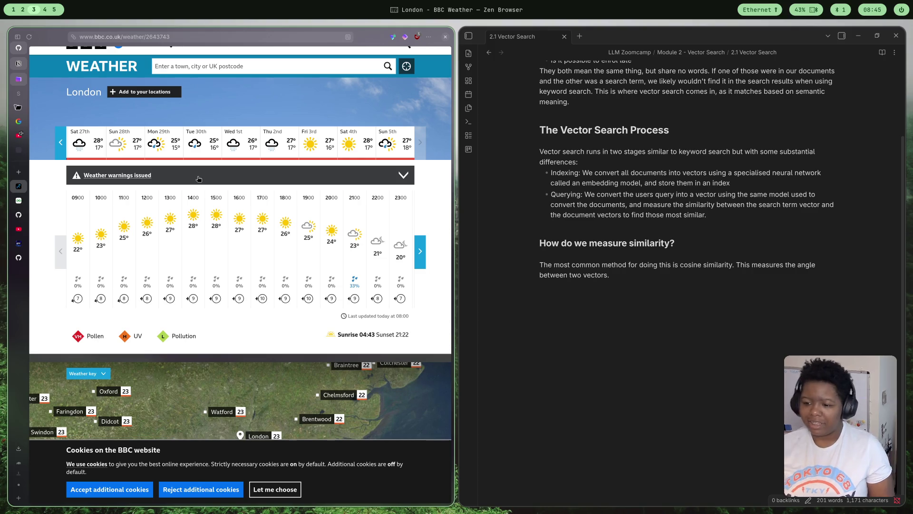
scroll(364, 408, "down", 2)
scroll(365, 407, "down", 2)
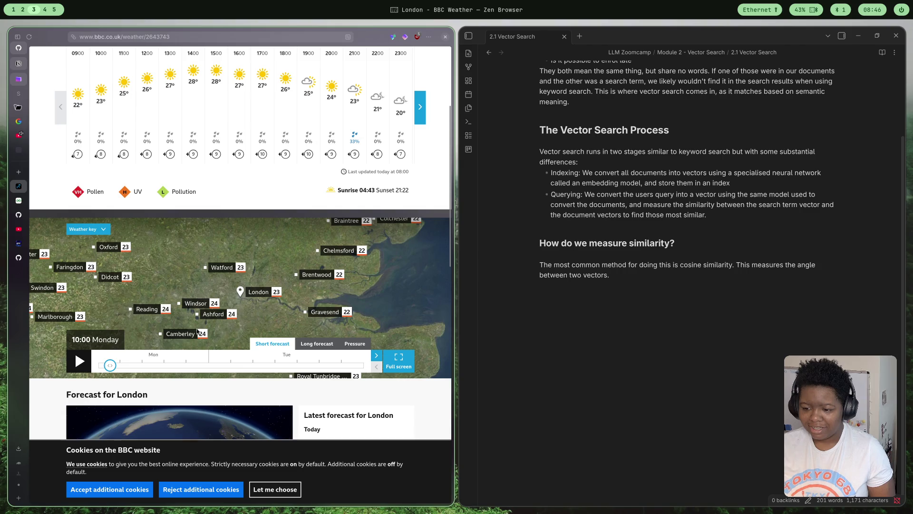
left_click_drag(110, 365, 204, 366)
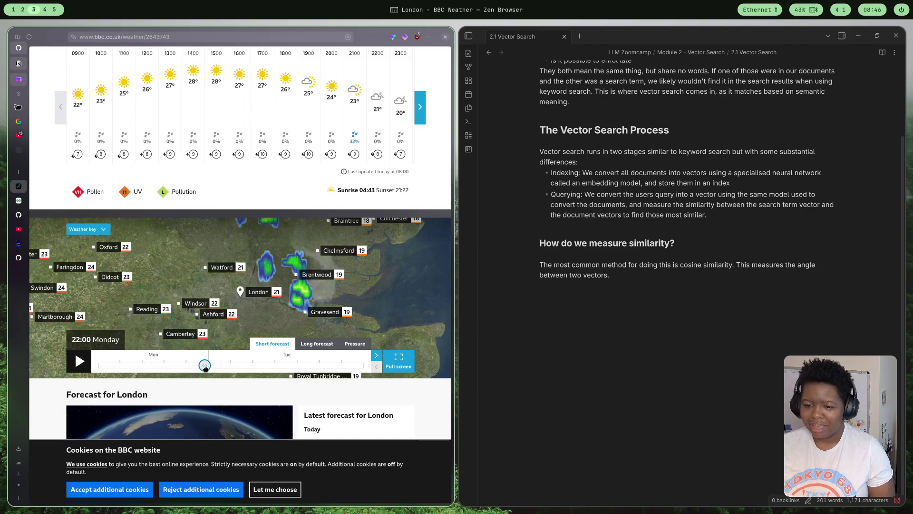
mouse_move(202, 365)
left_mouse_down()
mouse_move(183, 366)
mouse_move(378, 377)
left_mouse_up()
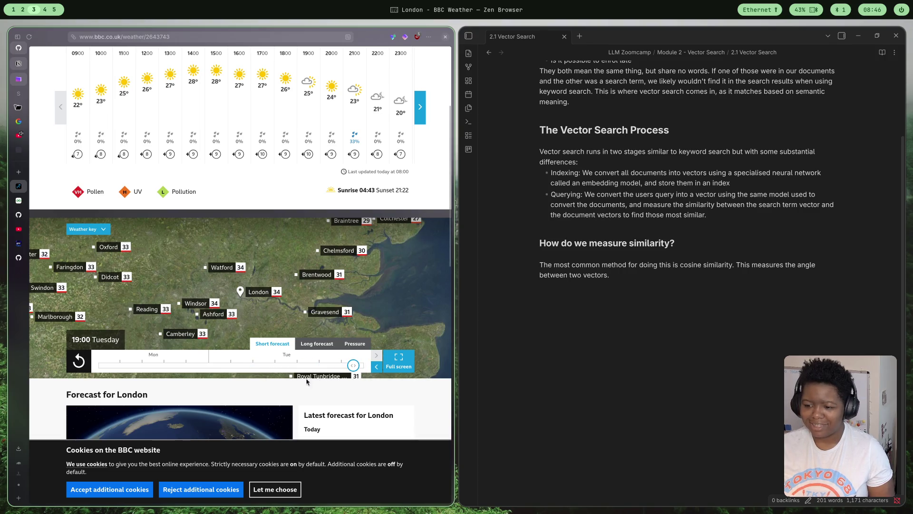
scroll(264, 360, "down", 5)
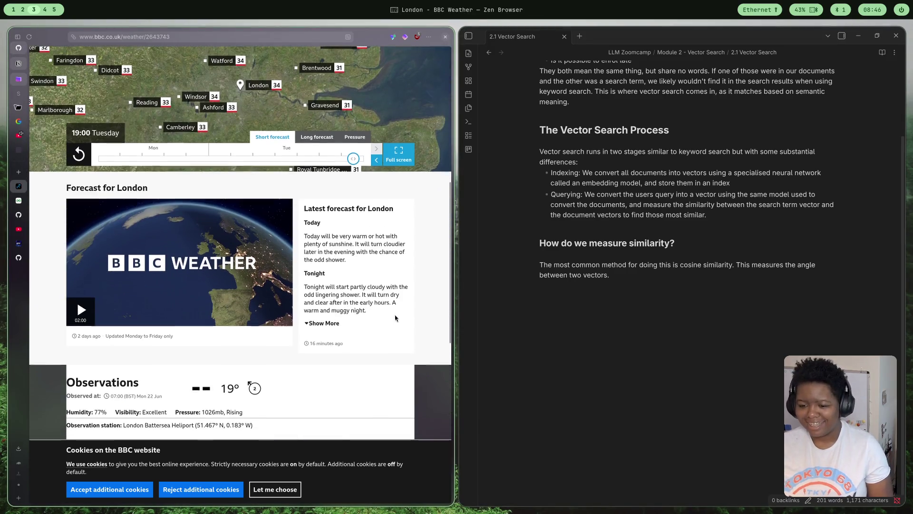
Switch the map to the long-range forecast and show it full screen
left_click(314, 136)
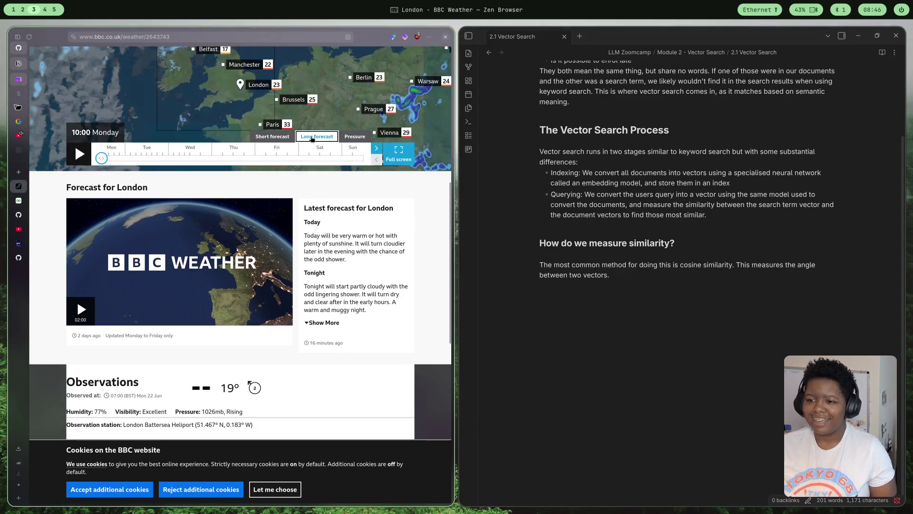
scroll(228, 98, "up", 3)
scroll(324, 147, "down", 1)
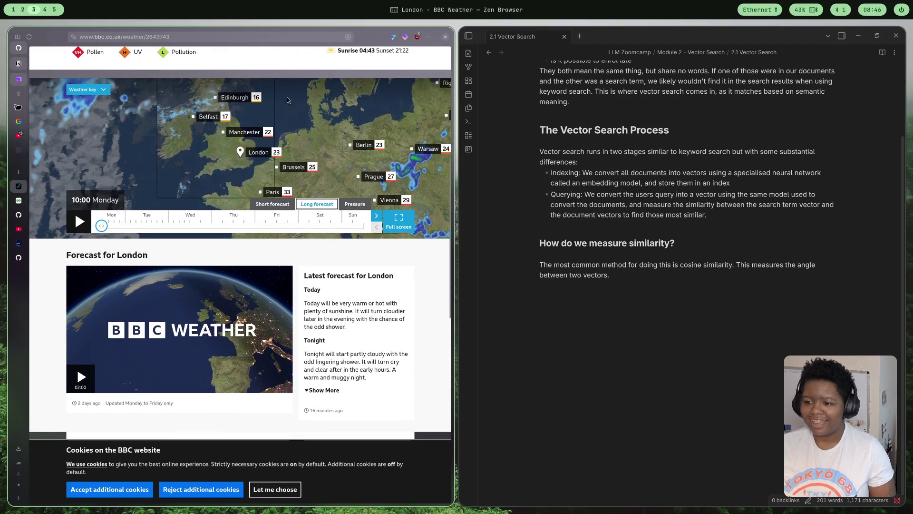
scroll(405, 264, "up", 2)
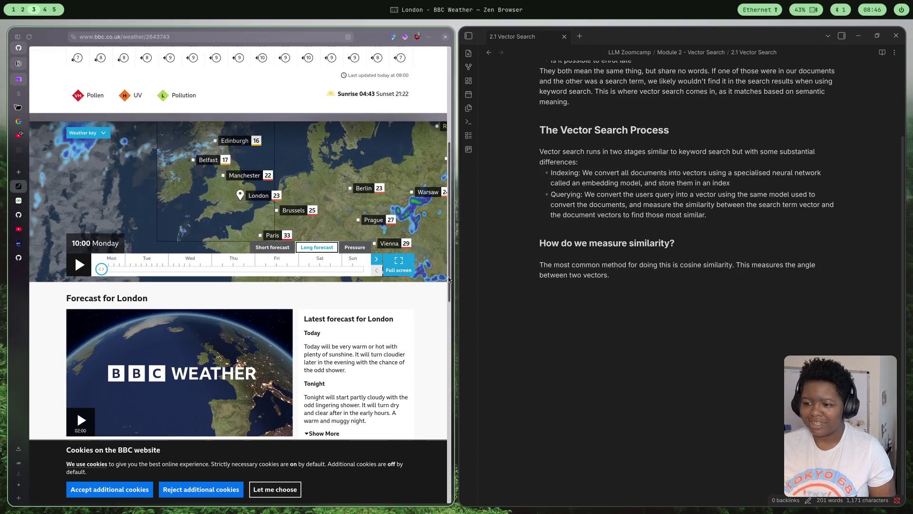
left_click(405, 263)
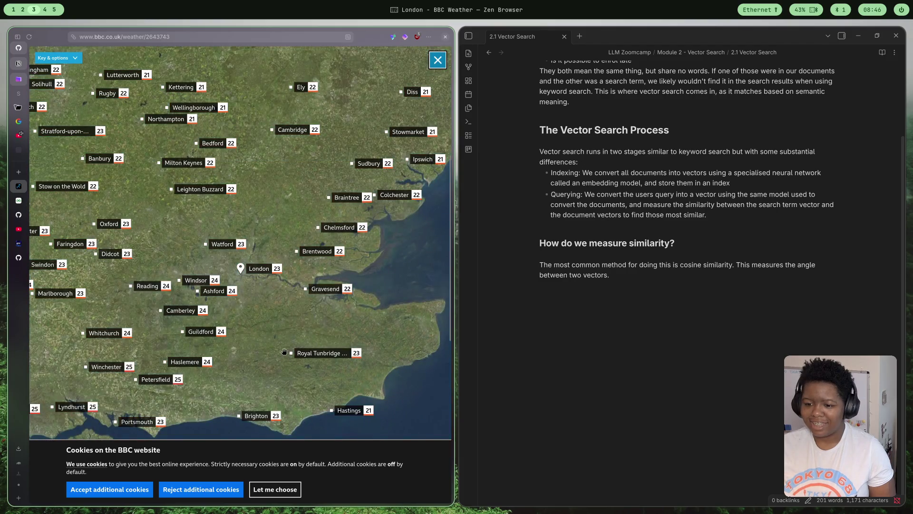
scroll(284, 353, "down", 3)
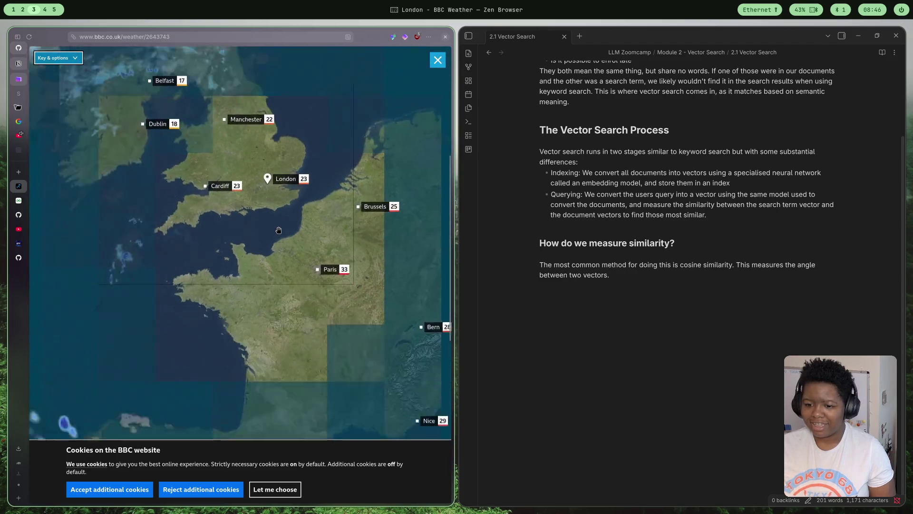
scroll(278, 230, "down", 1)
mouse_move(281, 345)
left_mouse_down()
mouse_move(268, 202)
mouse_move(233, 347)
left_mouse_up()
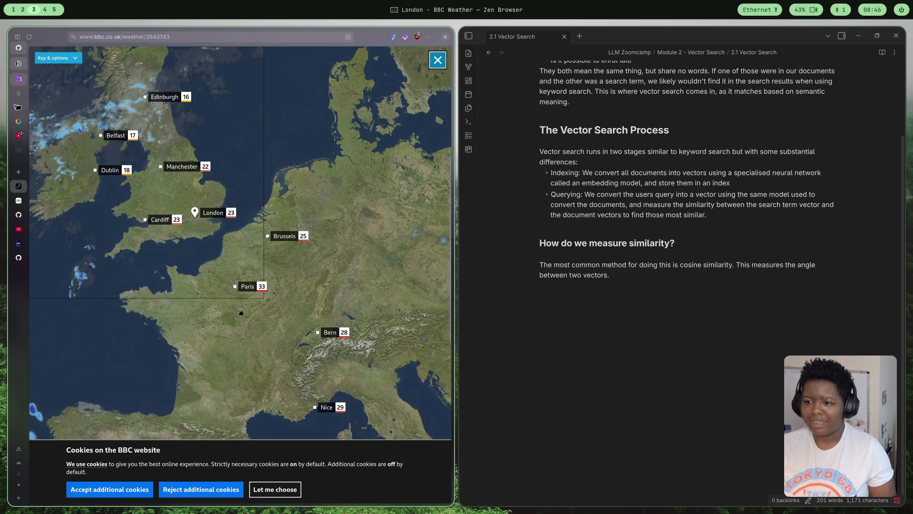
scroll(335, 204, "down", 2)
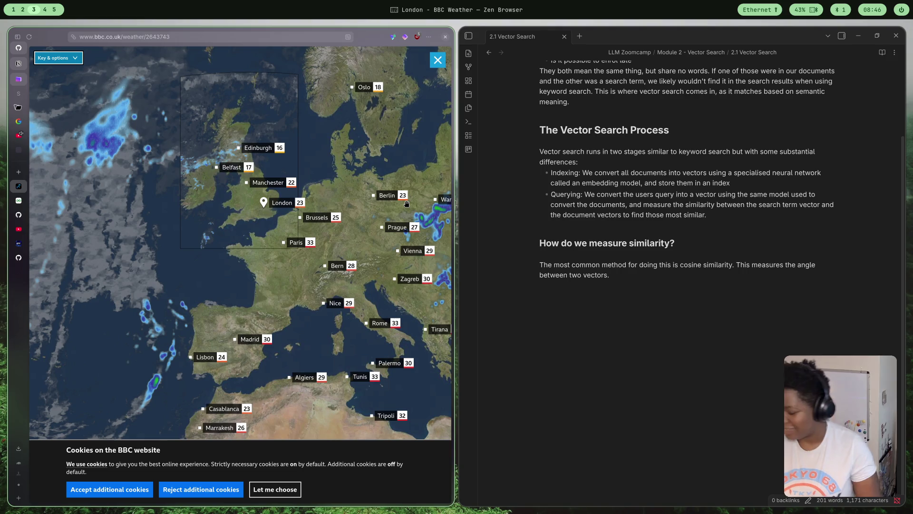
key("Tab")
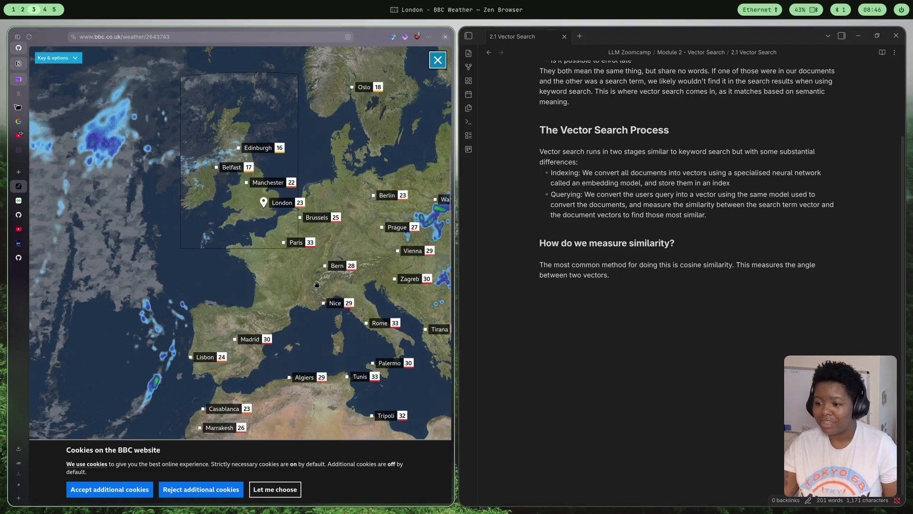
key("shift+Tab")
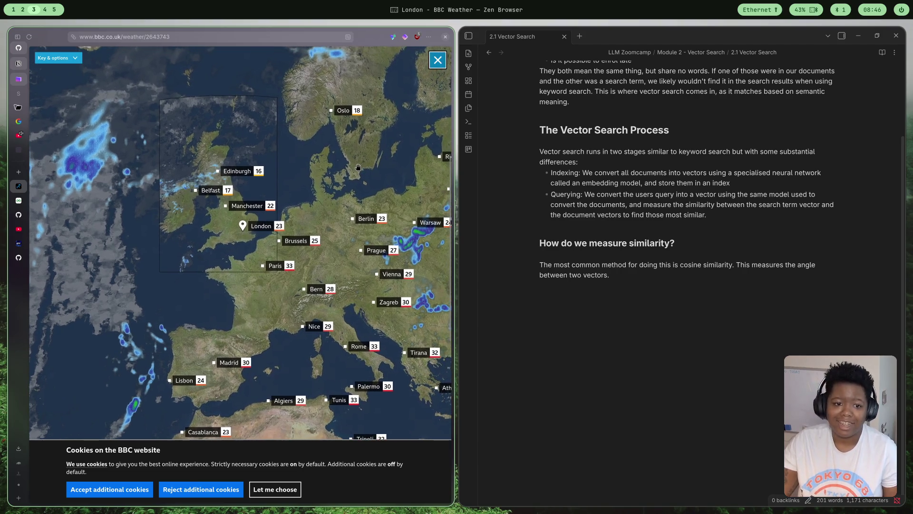
scroll(357, 164, "down", 2)
key("shift+Tab")
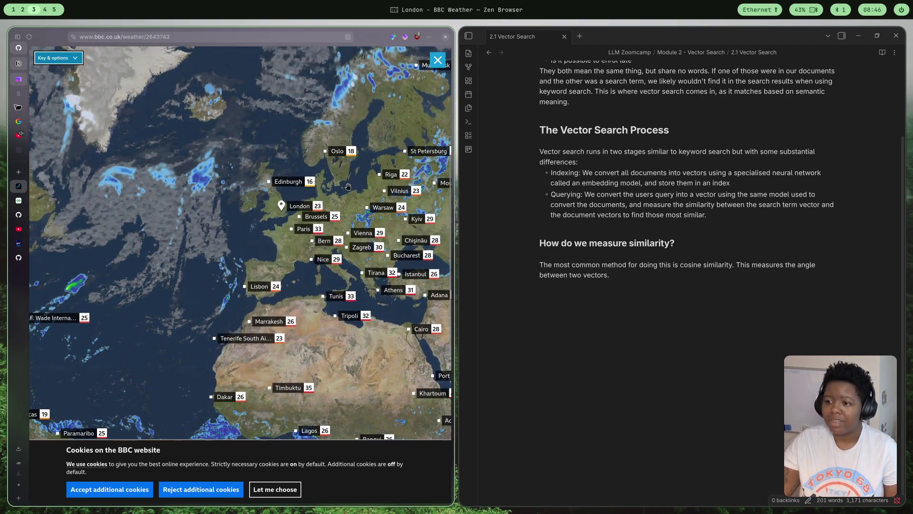
scroll(321, 207, "up", 1)
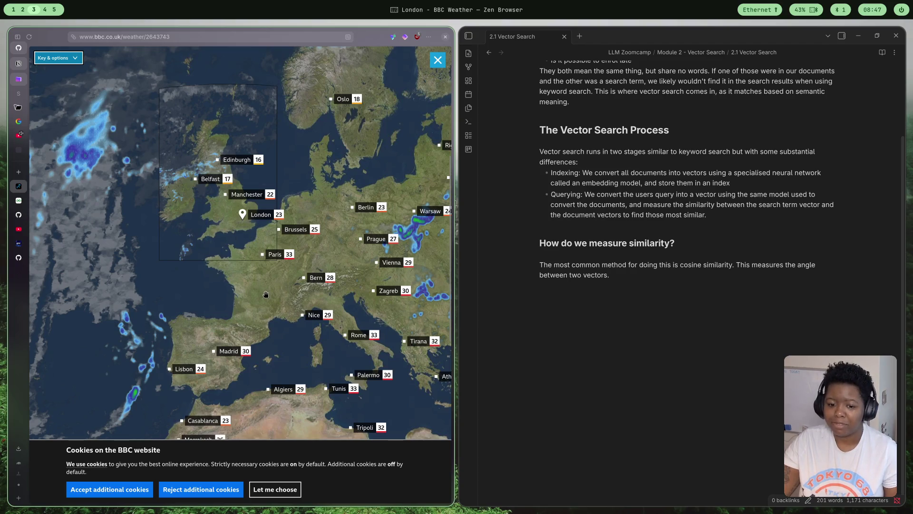
scroll(252, 301, "down", 1)
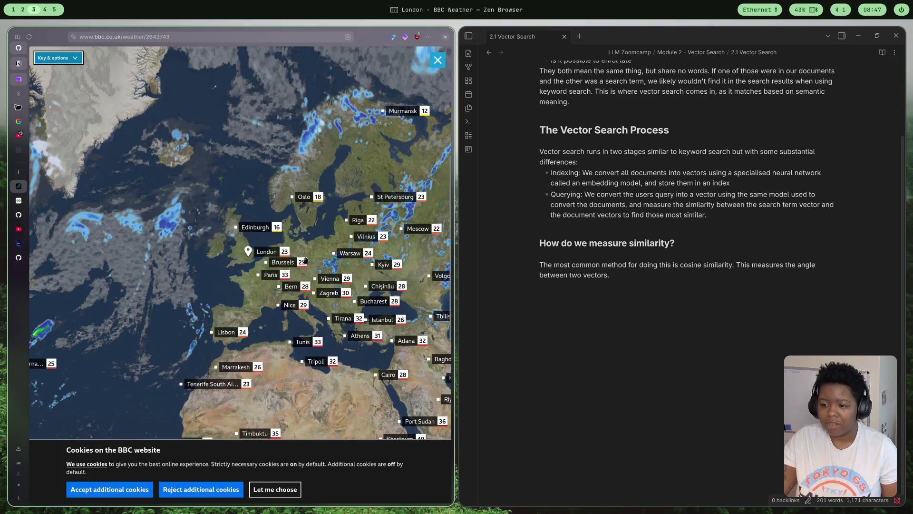
scroll(299, 268, "up", 1)
scroll(295, 261, "up", 1)
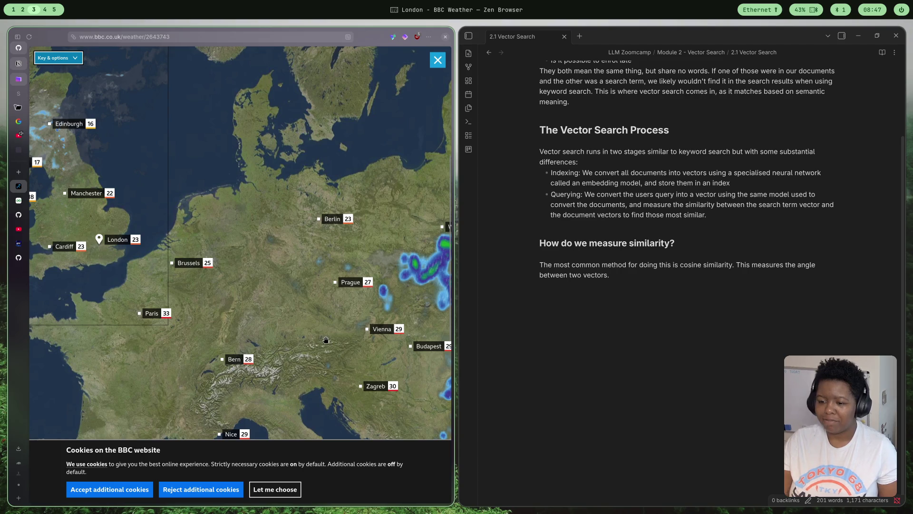
scroll(327, 343, "down", 2)
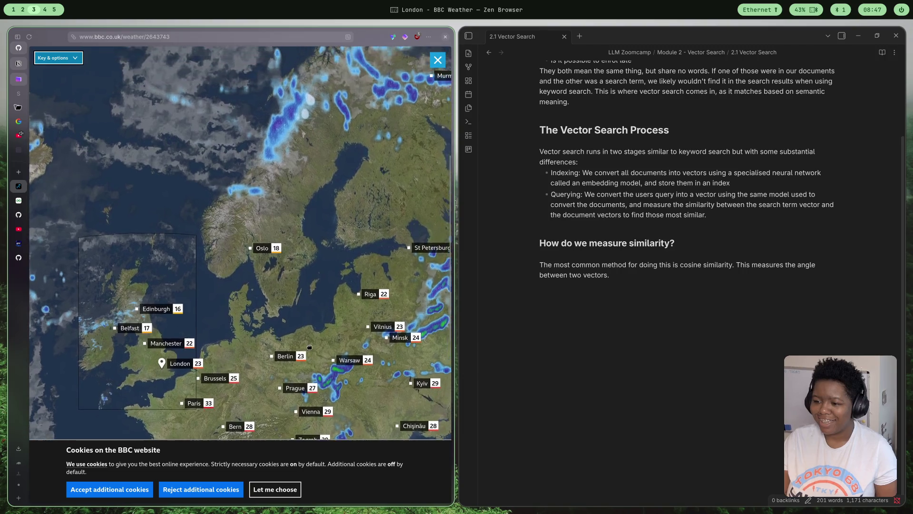
left_click_drag(309, 298, 338, 252)
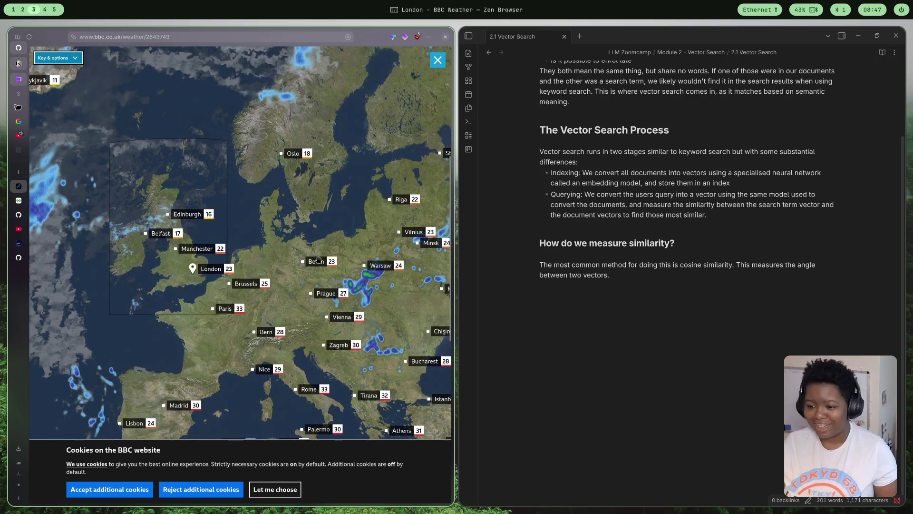
scroll(338, 251, "up", 2)
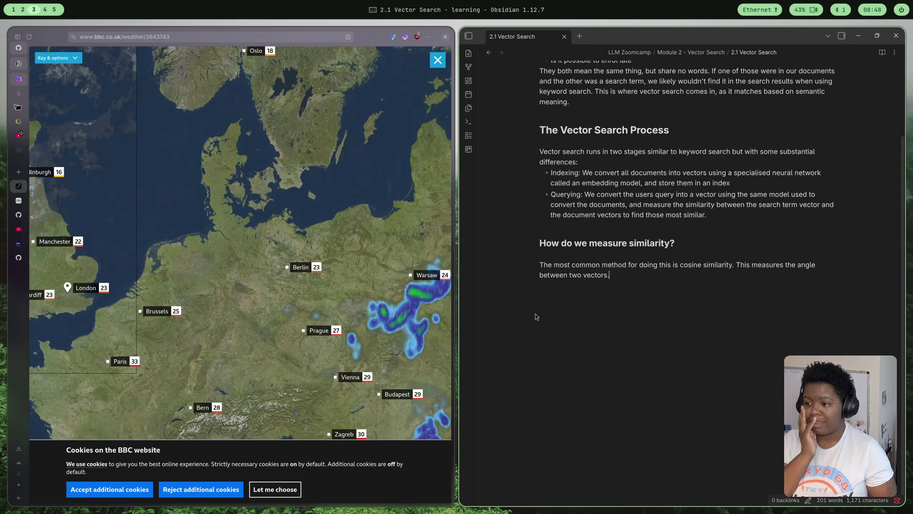
scroll(535, 314, "up", 1)
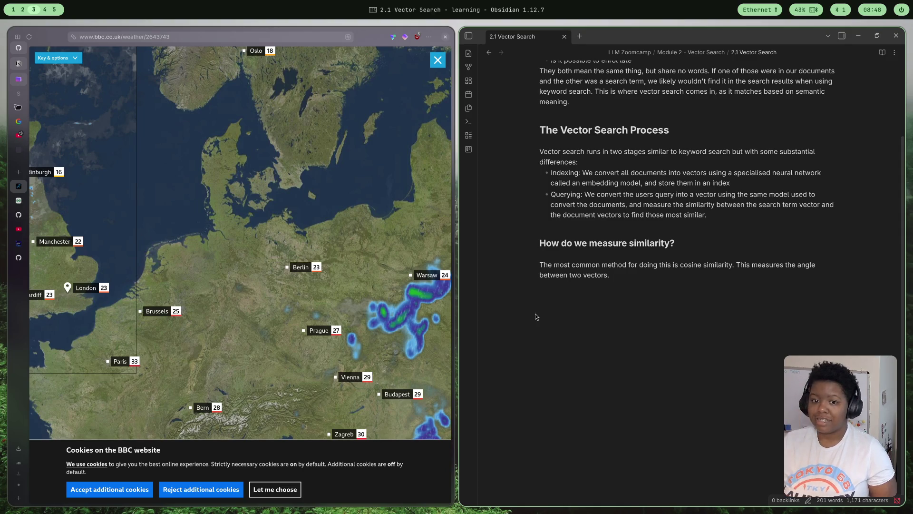
scroll(535, 314, "up", 1)
scroll(535, 314, "up", 1)
scroll(223, 257, "down", 1)
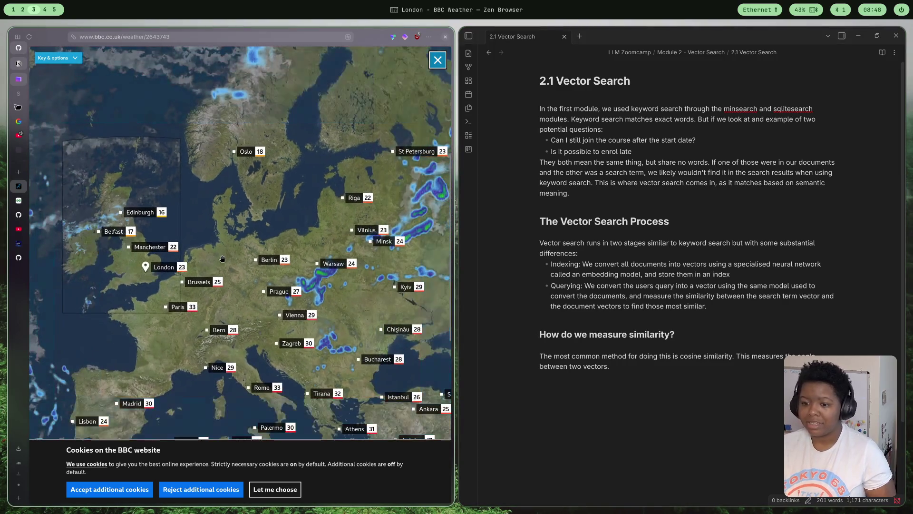
scroll(210, 287, "down", 1)
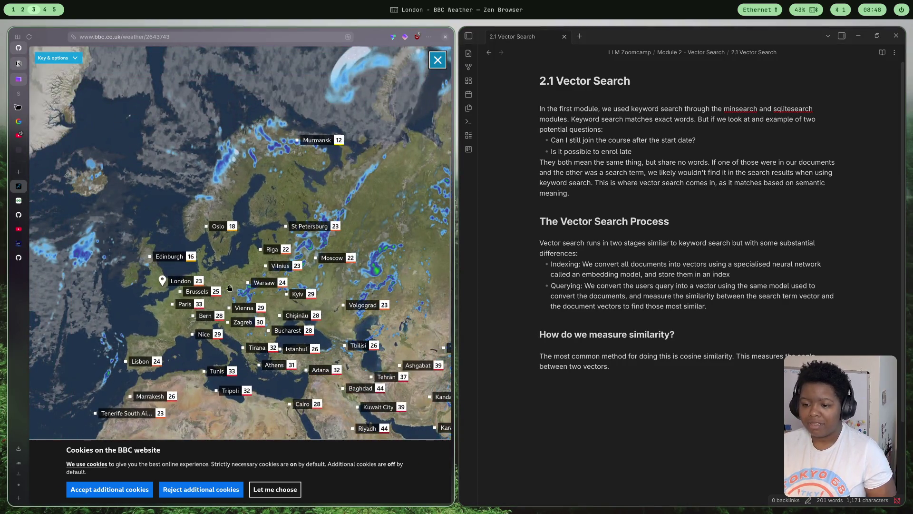
left_click(436, 59)
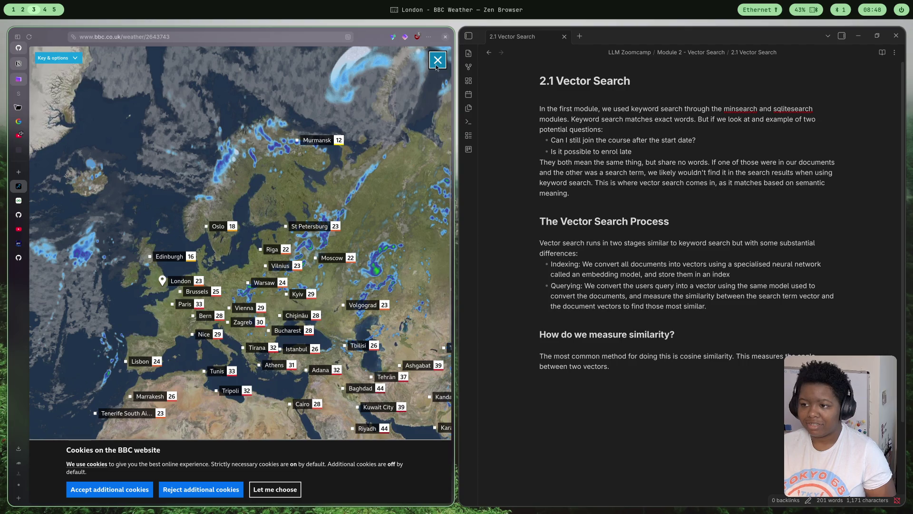
scroll(315, 148, "up", 2)
scroll(314, 148, "up", 3)
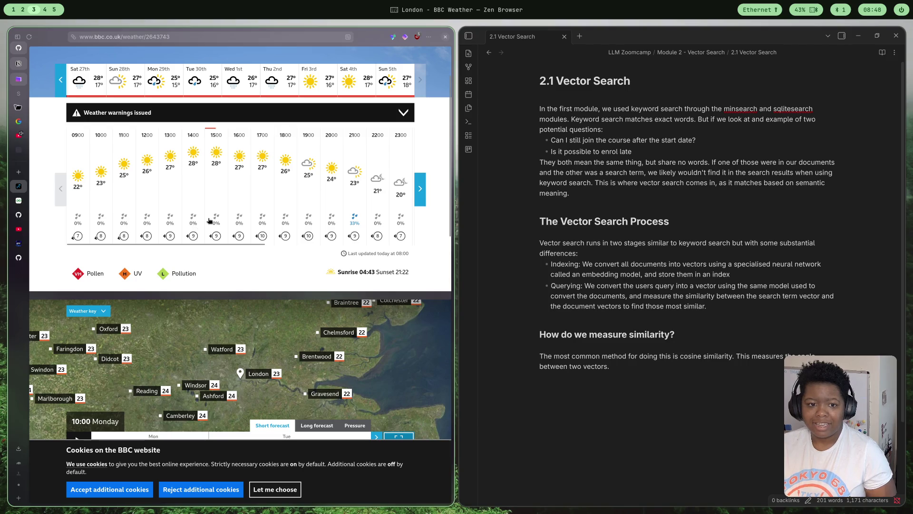
scroll(215, 219, "up", 1)
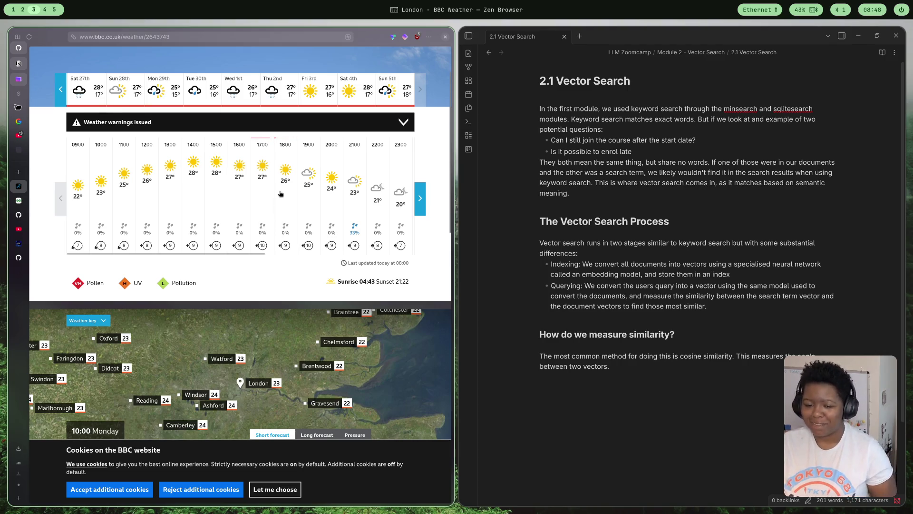
scroll(280, 200, "up", 2)
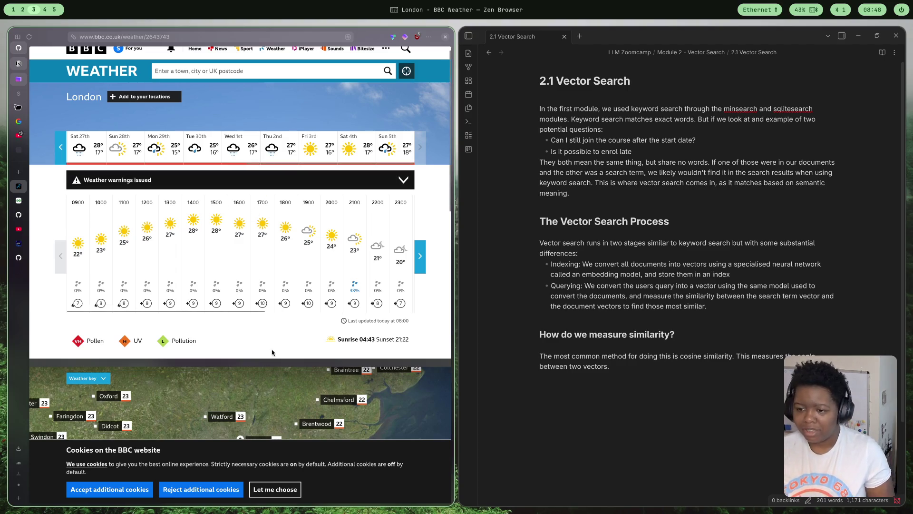
scroll(255, 245, "up", 1)
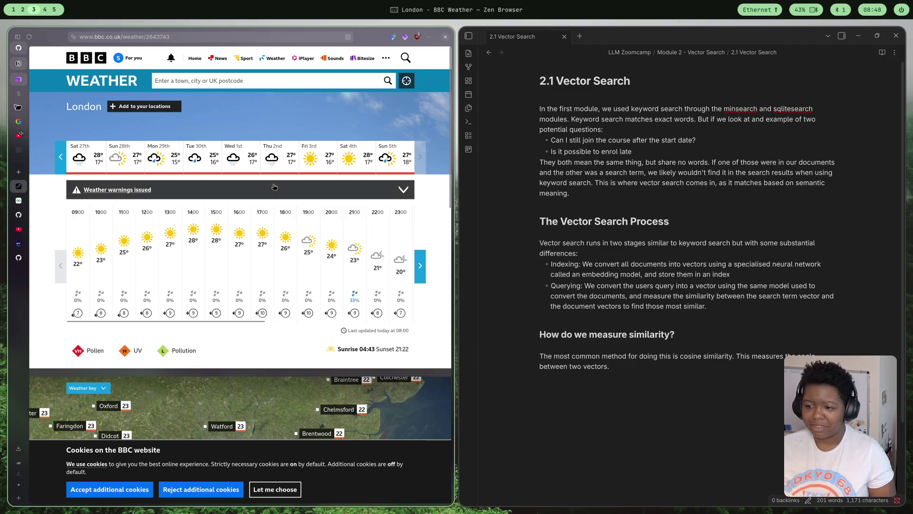
scroll(198, 129, "down", 1)
scroll(197, 129, "up", 1)
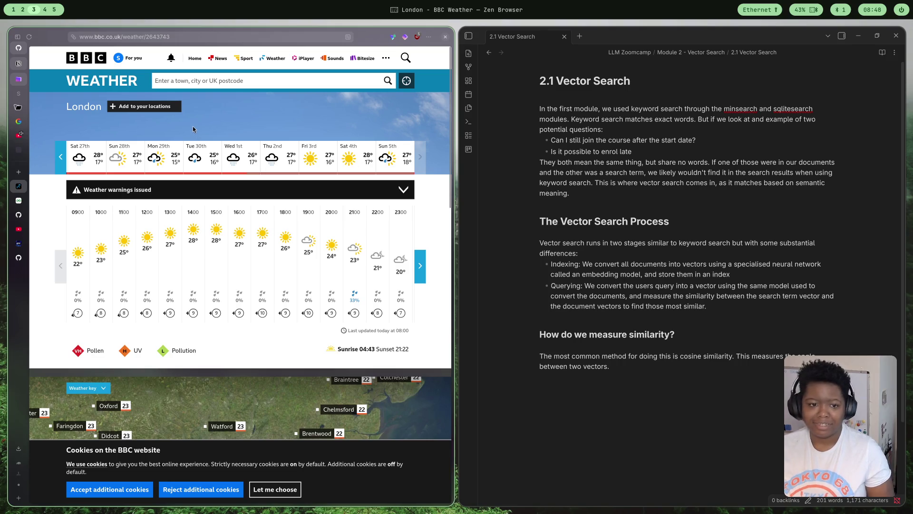
scroll(201, 170, "down", 1)
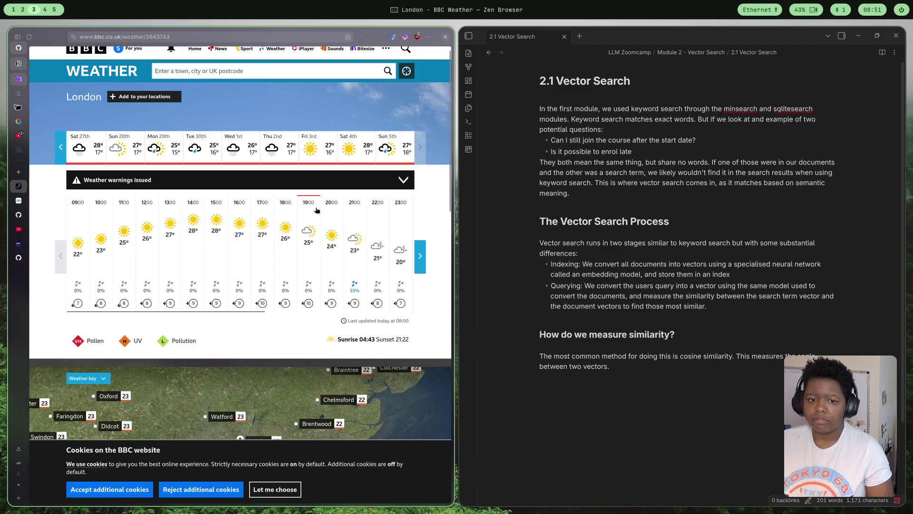
scroll(319, 210, "down", 1)
scroll(319, 209, "up", 1)
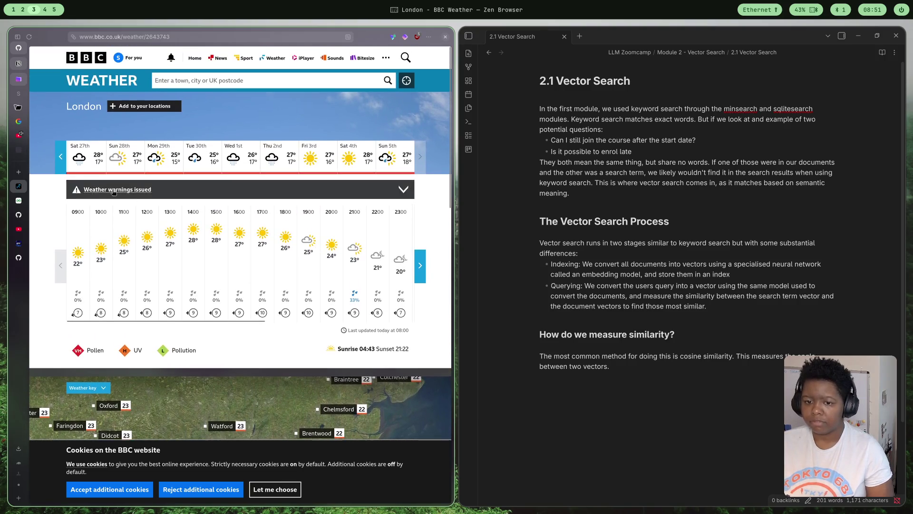
Close the BBC Weather tab, returning to the GeeksforGeeks Cosine Similarity article
left_click(13, 185)
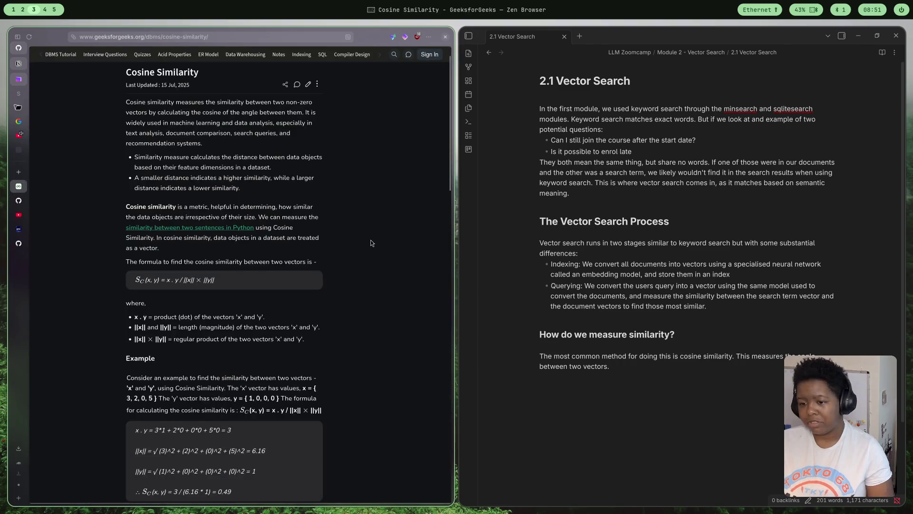
scroll(336, 267, "down", 1)
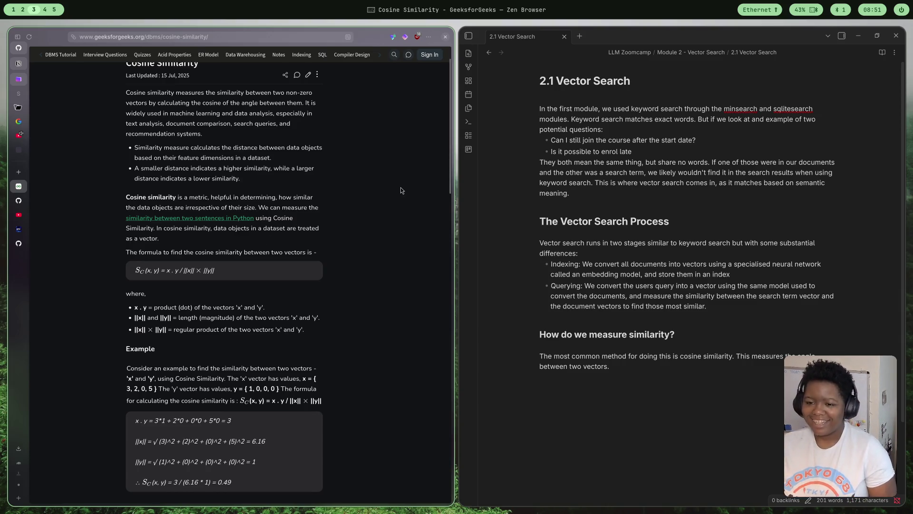
scroll(403, 186, "up", 1)
scroll(405, 185, "up", 1)
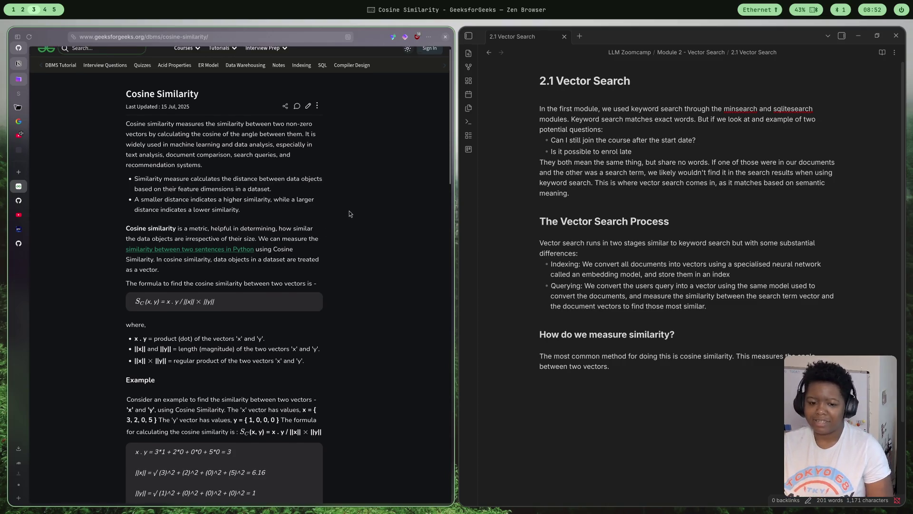
scroll(349, 212, "up", 1)
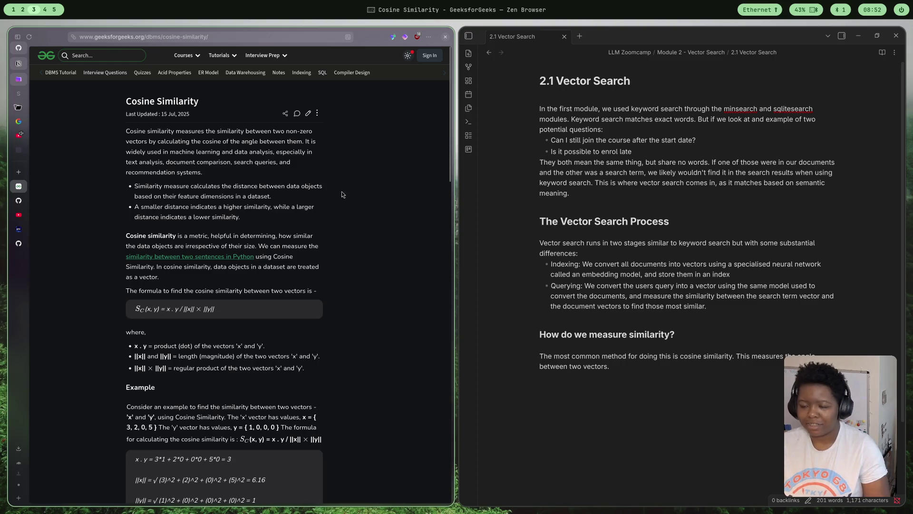
scroll(356, 210, "down", 1)
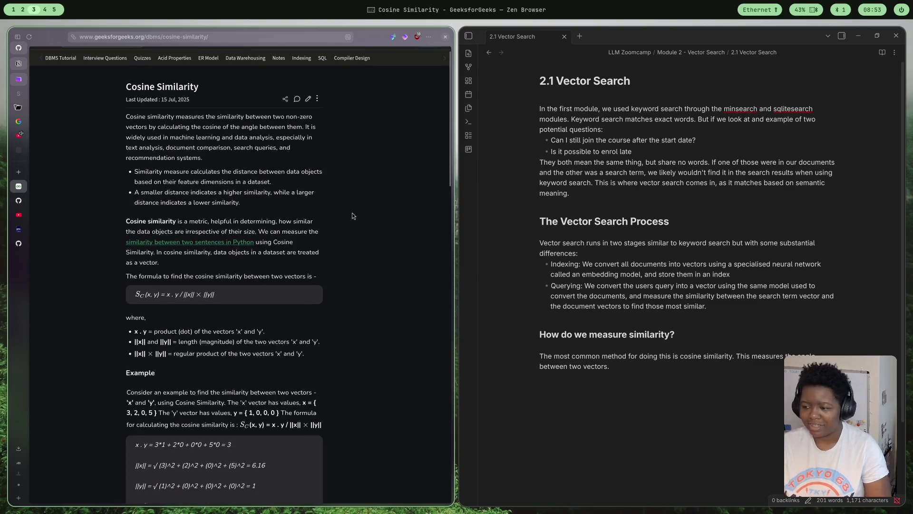
scroll(359, 201, "down", 1)
scroll(358, 199, "down", 1)
scroll(356, 223, "down", 1)
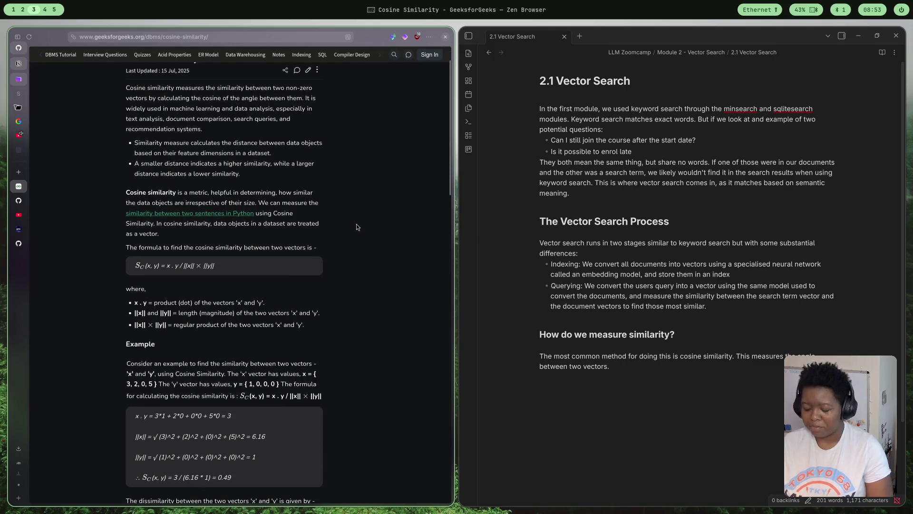
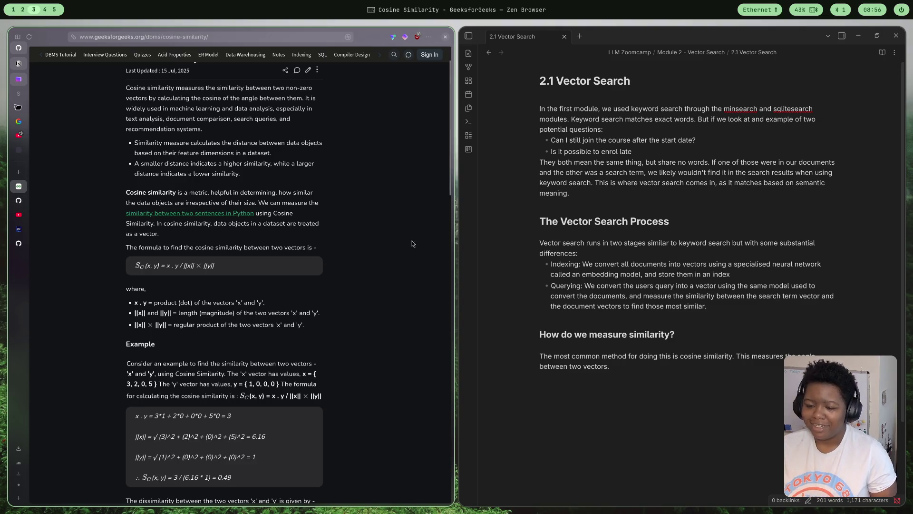
scroll(417, 304, "up", 2)
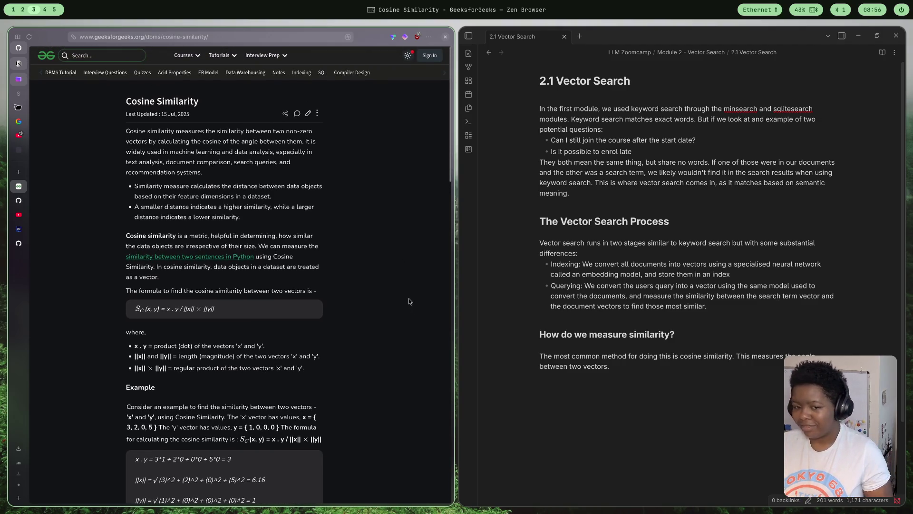
scroll(392, 270, "down", 1)
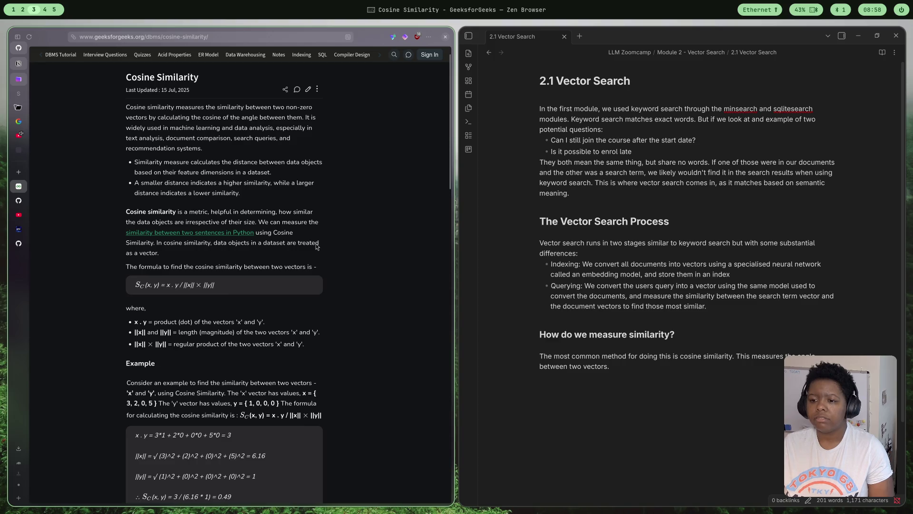
scroll(321, 246, "down", 2)
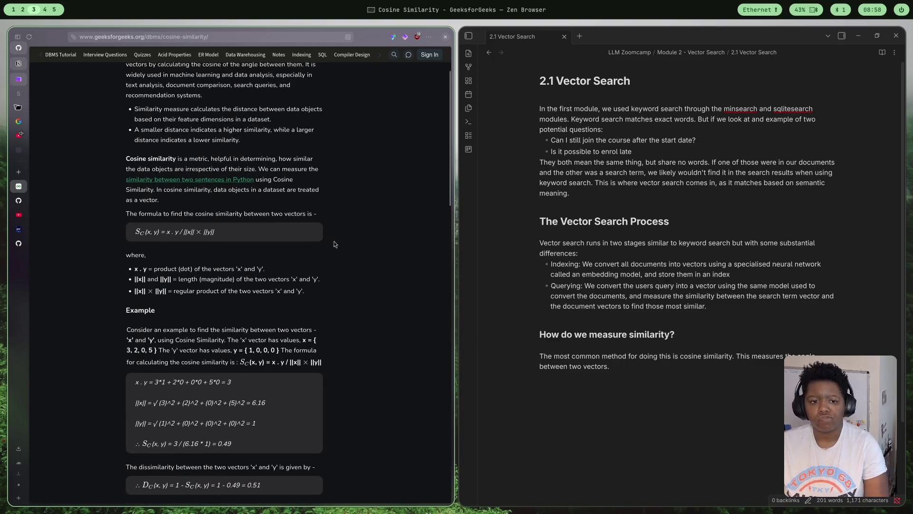
scroll(334, 244, "down", 1)
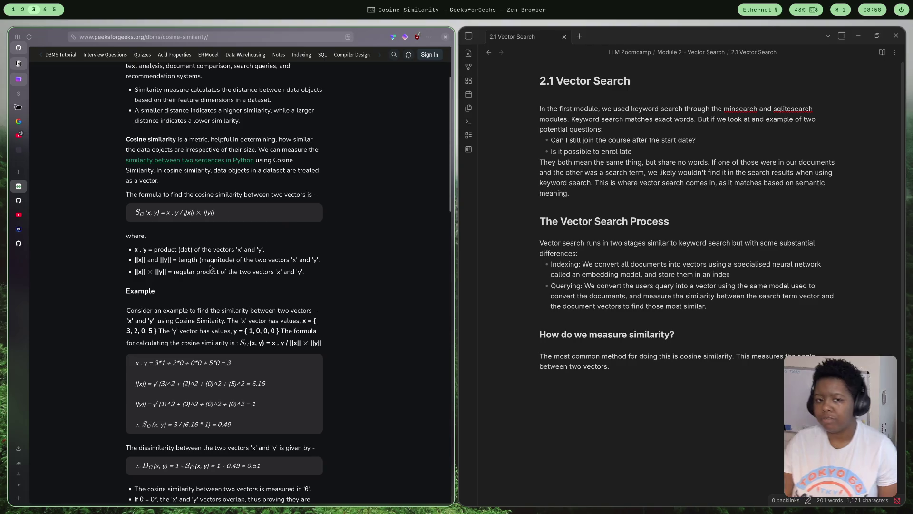
scroll(210, 265, "up", 1)
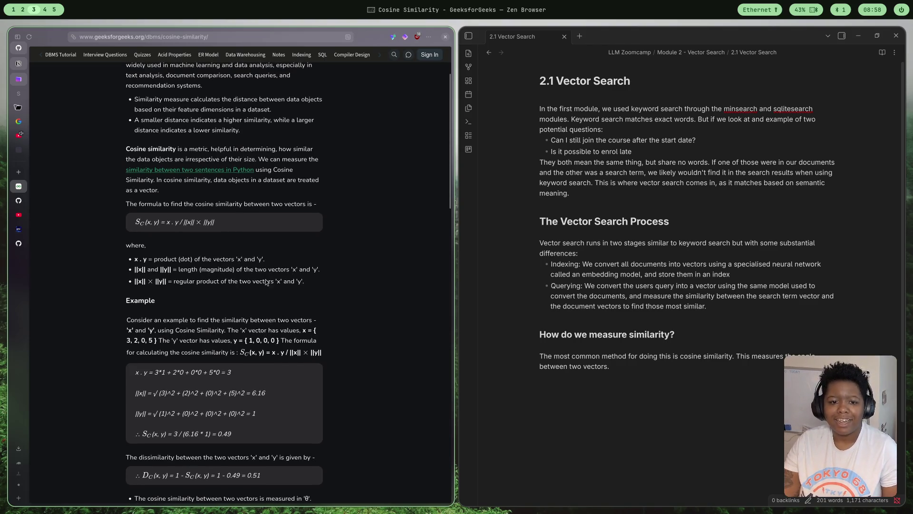
scroll(203, 364, "down", 1)
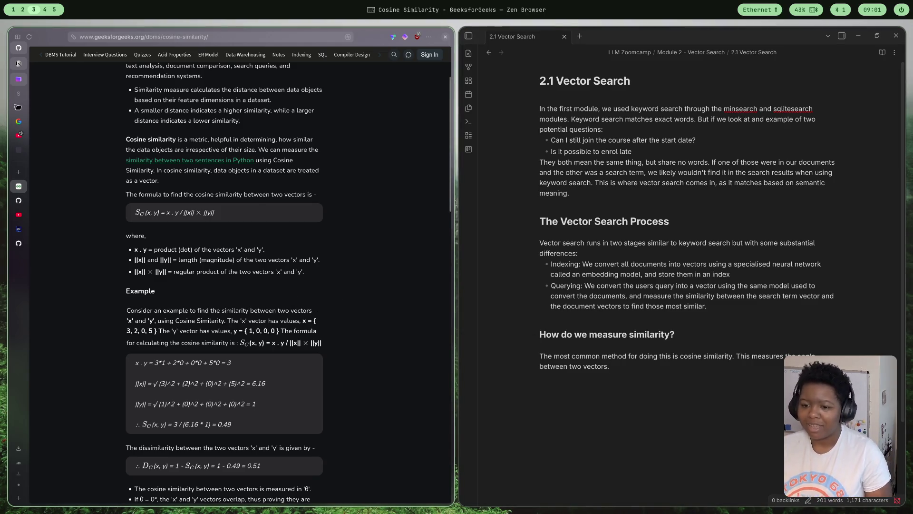
scroll(225, 285, "down", 1)
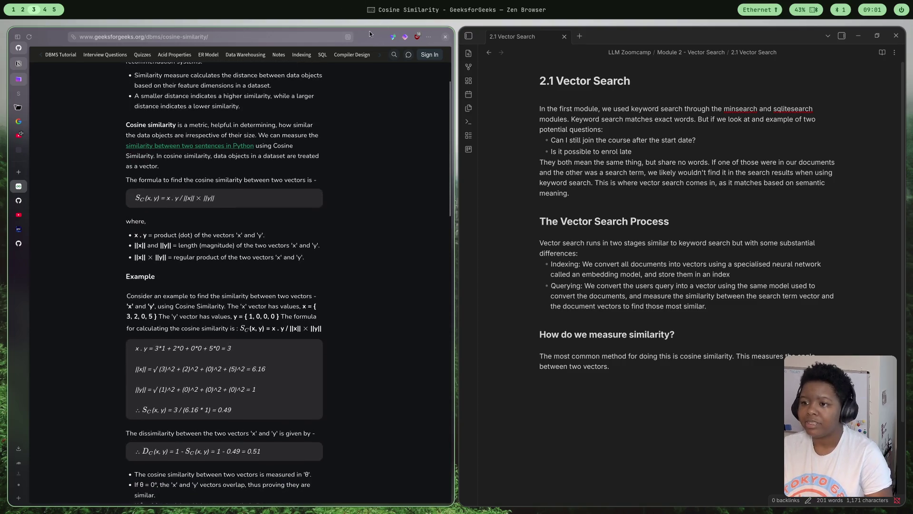
Bookmark the cosine similarity article and switch to the GitHub minsearch.py tab
left_click(347, 36)
left_click(340, 51)
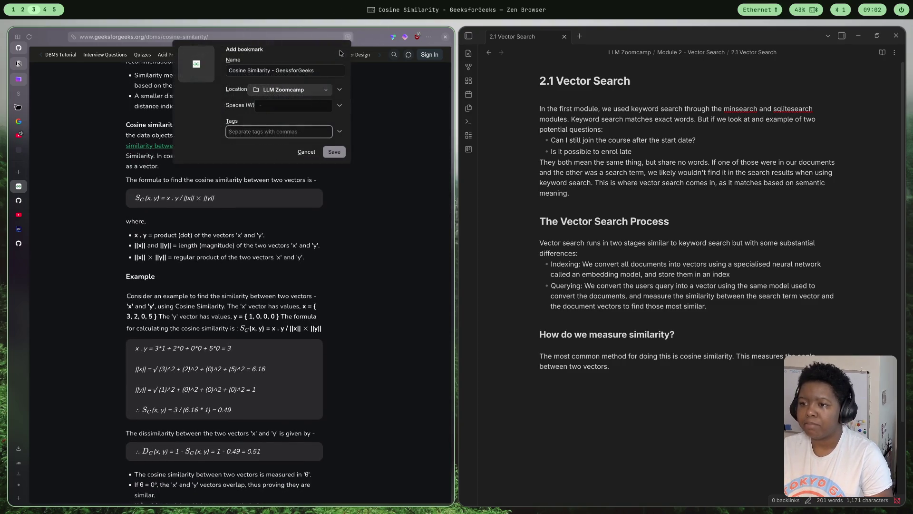
left_click(334, 152)
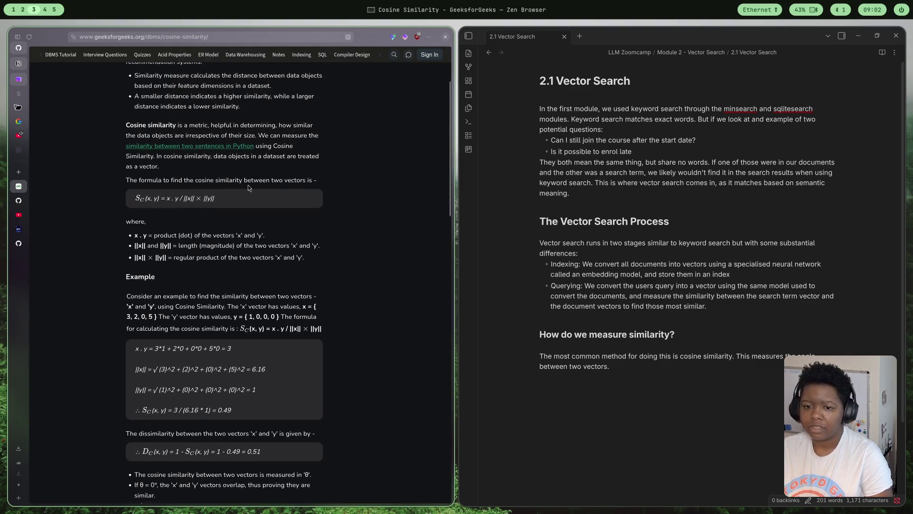
scroll(249, 188, "down", 1)
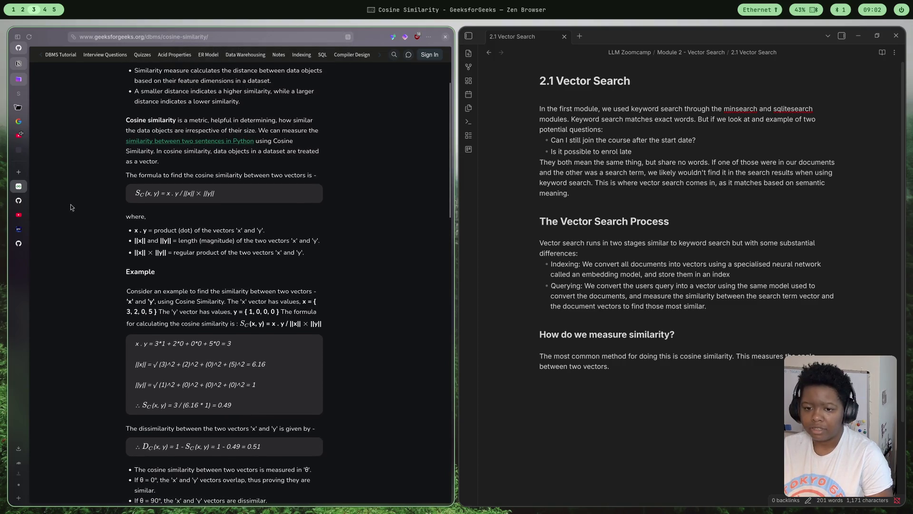
left_click(19, 201)
Bring up the 01-intro.md lesson, close two unneeded tabs and select the embedding-models paragraph
left_click(19, 243)
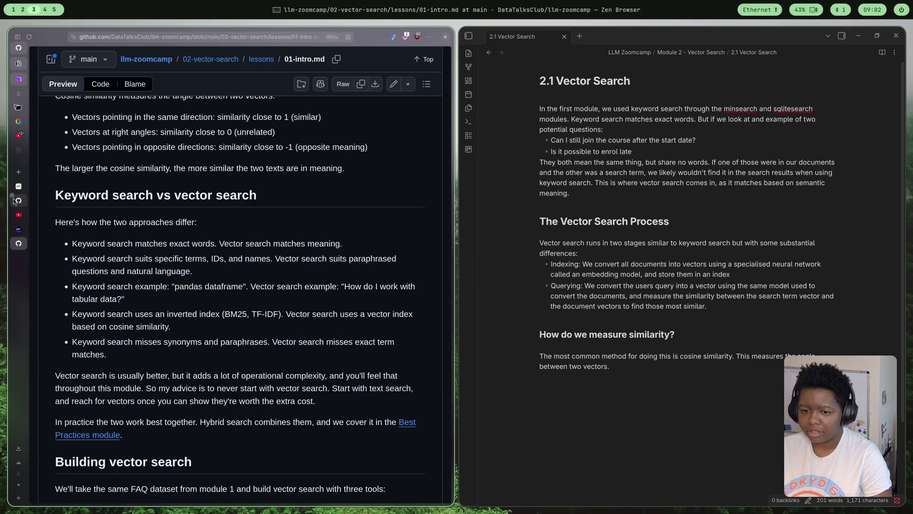
middle_click(12, 199)
middle_click(15, 187)
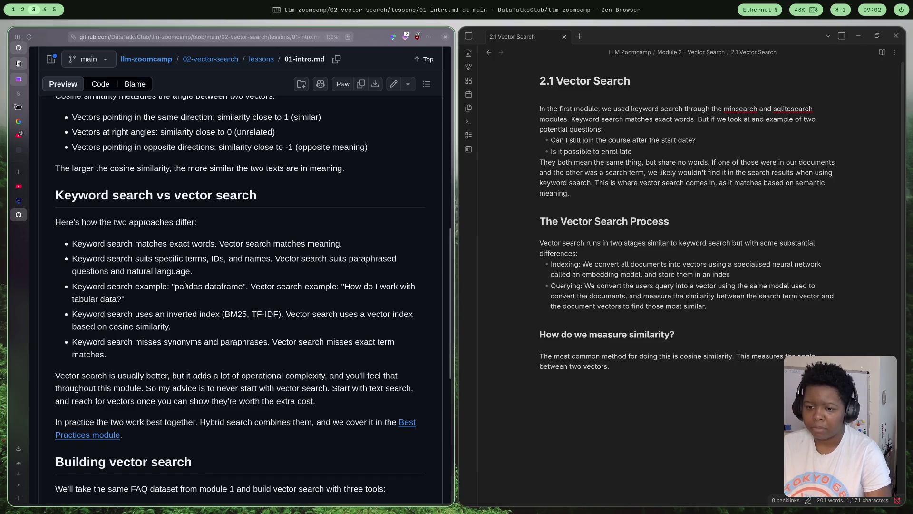
scroll(196, 269, "down", 1)
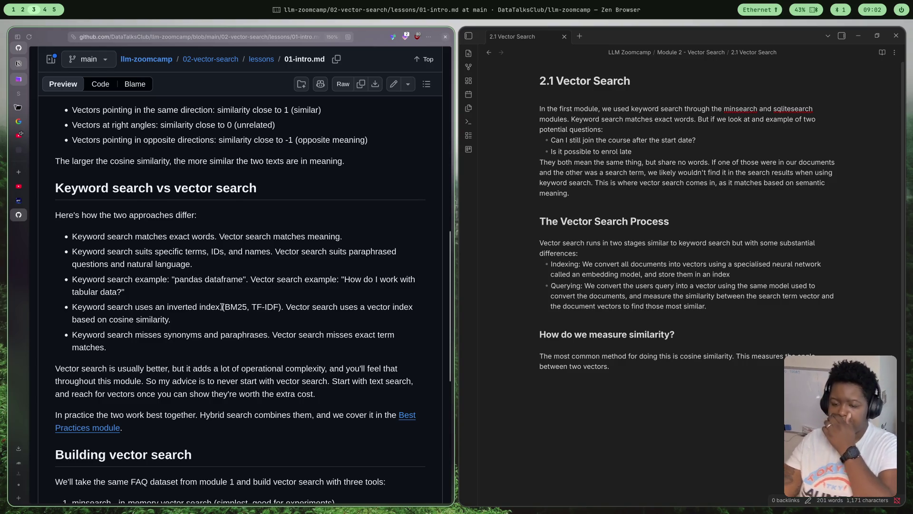
scroll(196, 269, "down", 1)
scroll(221, 251, "up", 4)
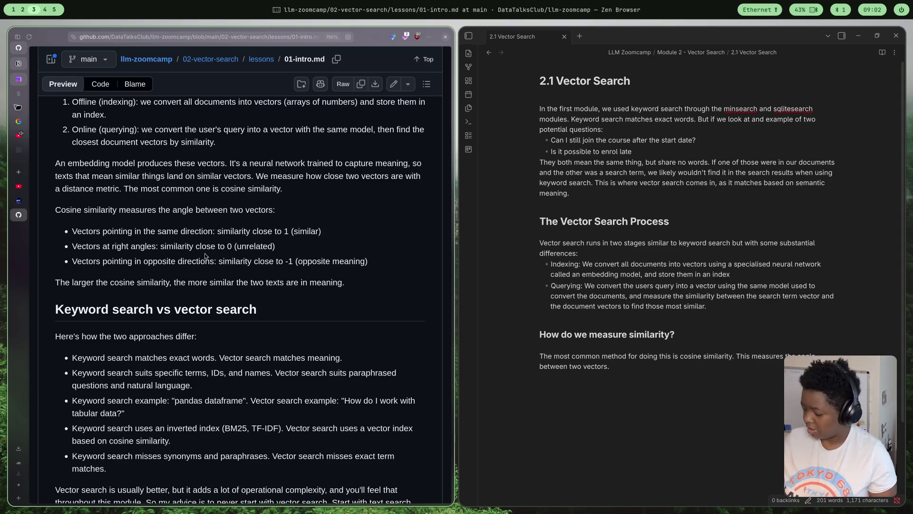
scroll(205, 256, "up", 5)
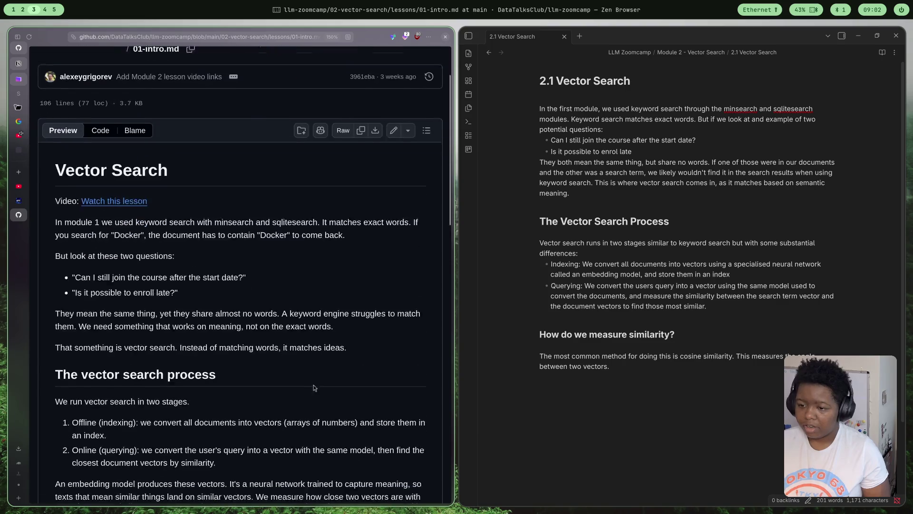
scroll(253, 371, "down", 5)
scroll(171, 344, "down", 3)
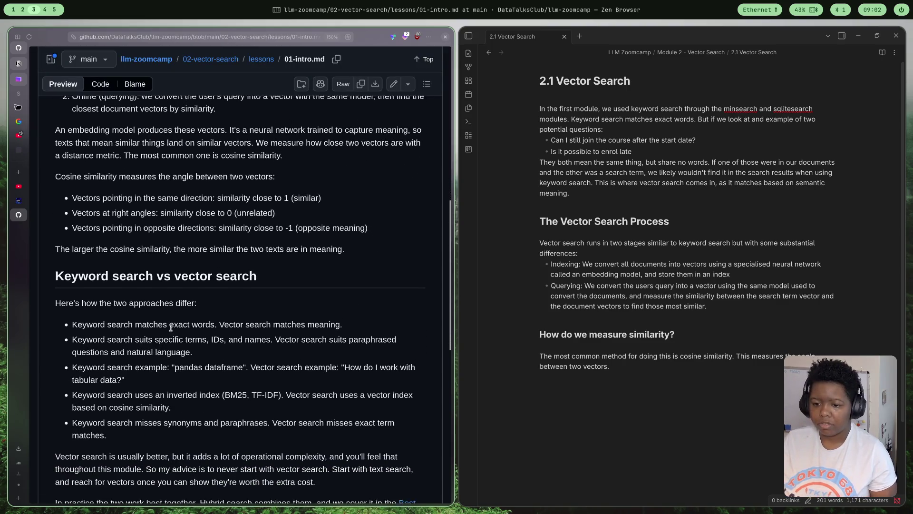
scroll(134, 197, "up", 2)
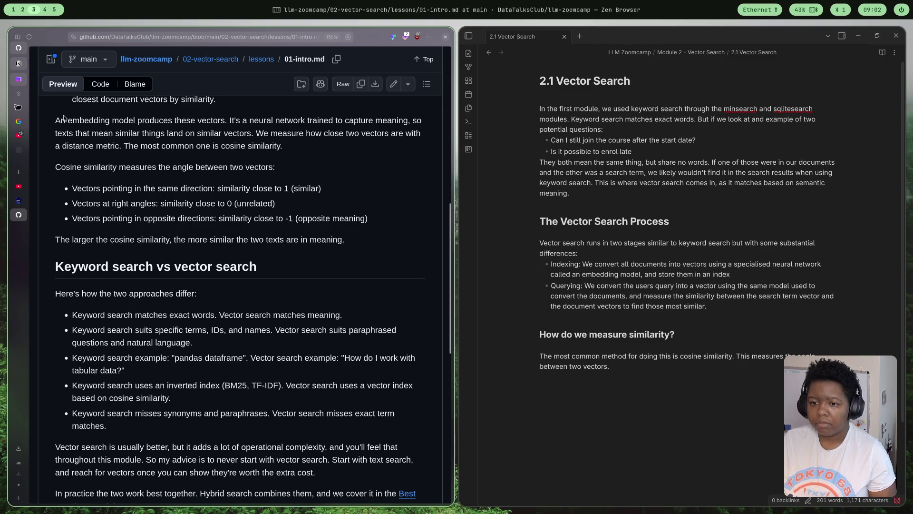
left_click_drag(64, 118, 348, 153)
Add the scale bullets '0: Not related' and '1: Similar meaning' below '-1: Opposite meaning'
left_click(303, 178)
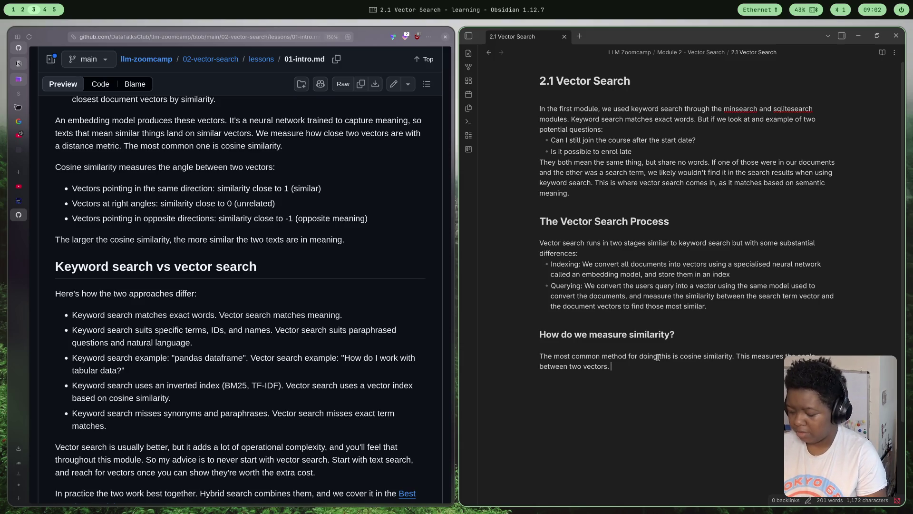
type("It is measured oi")
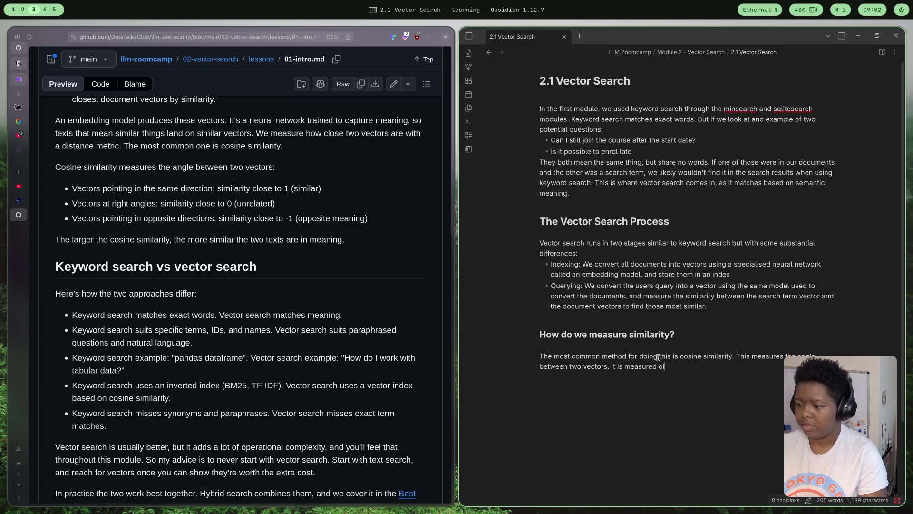
type("cale of -1 to 1:")
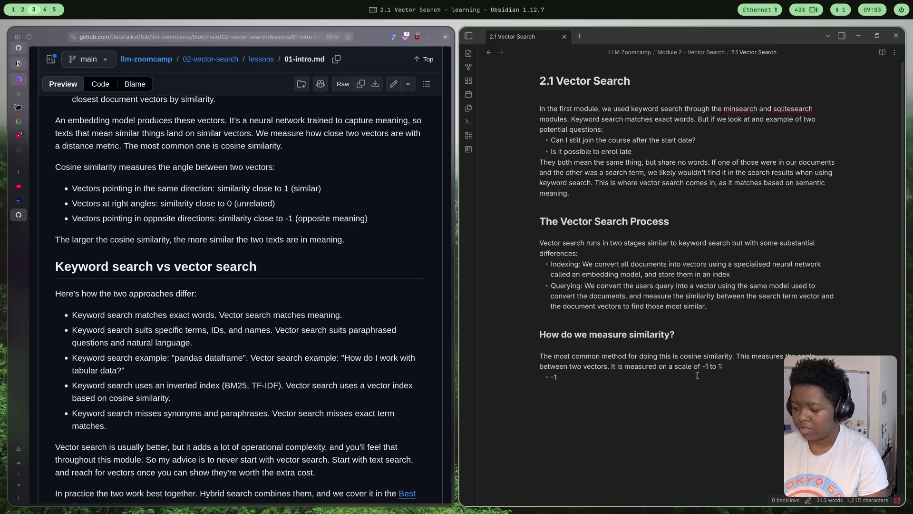
type("0")
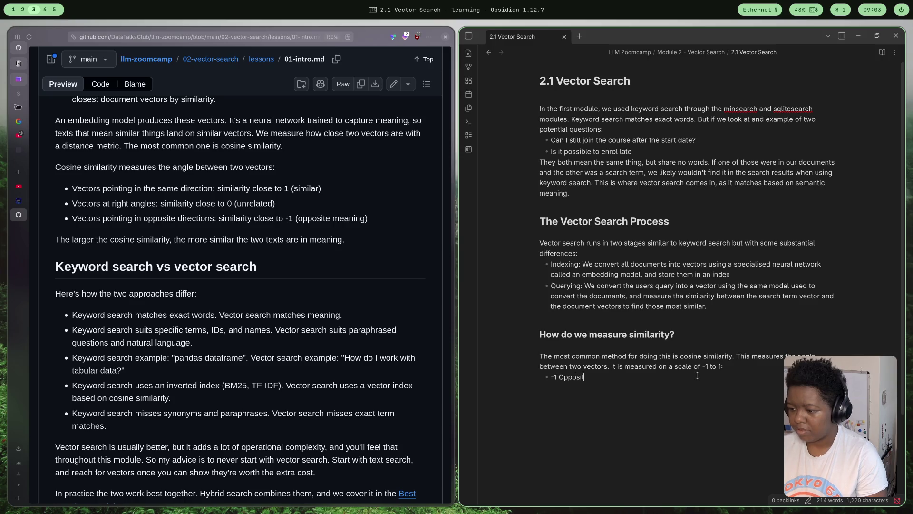
type(" meaning")
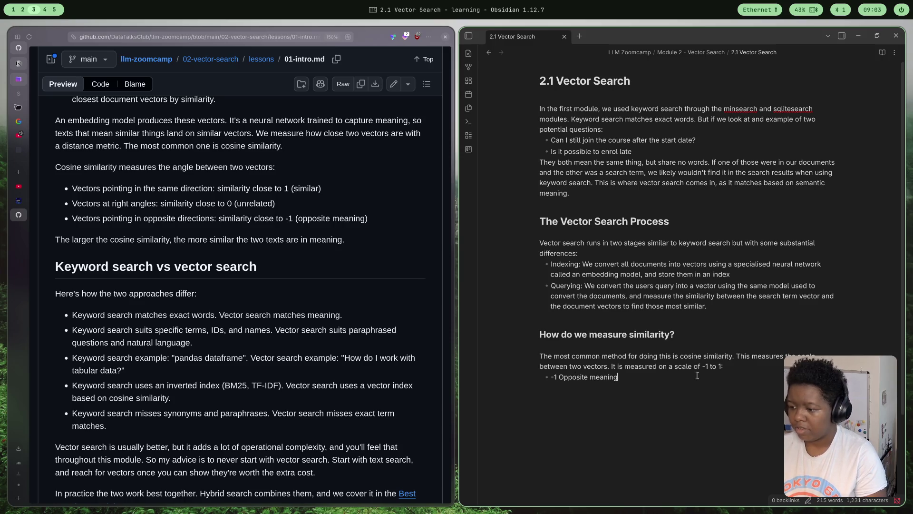
left_click(557, 376)
type(":")
left_click(645, 379)
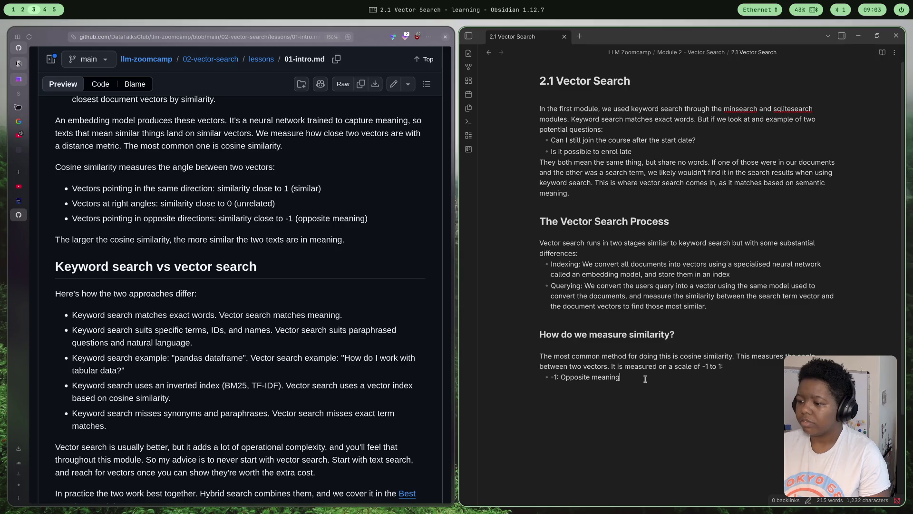
key("Return")
type("0: Not")
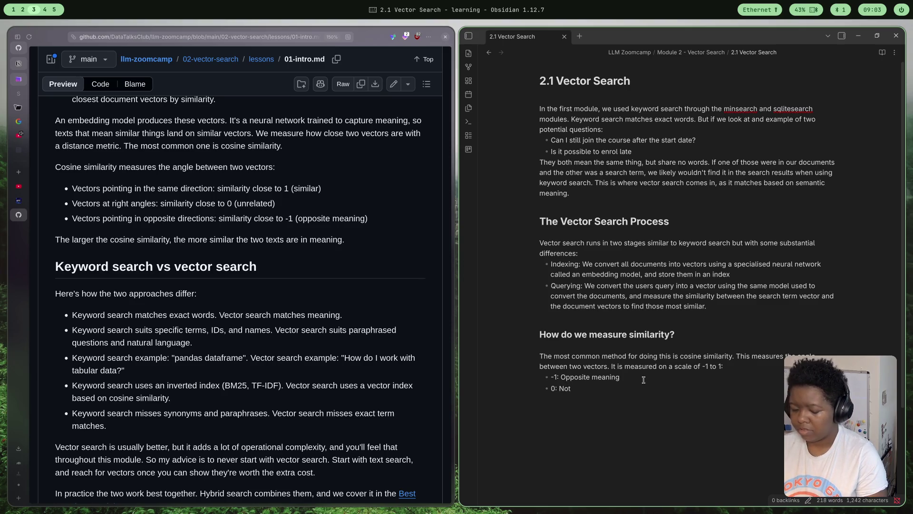
type("related")
key("Return")
type("1:")
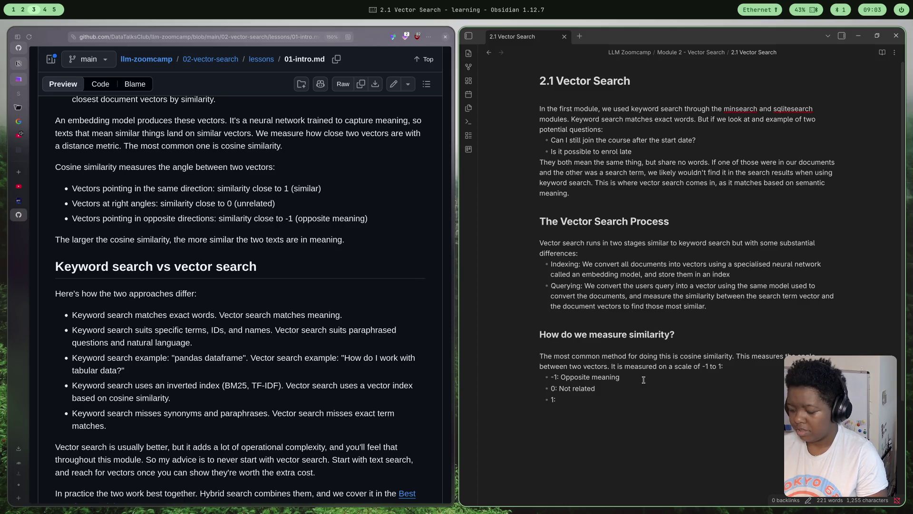
type(" ar")
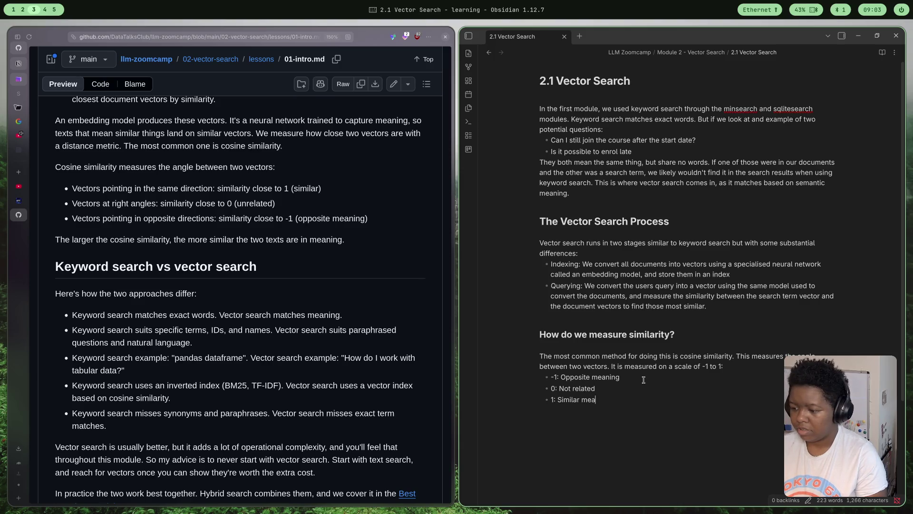
type("ng")
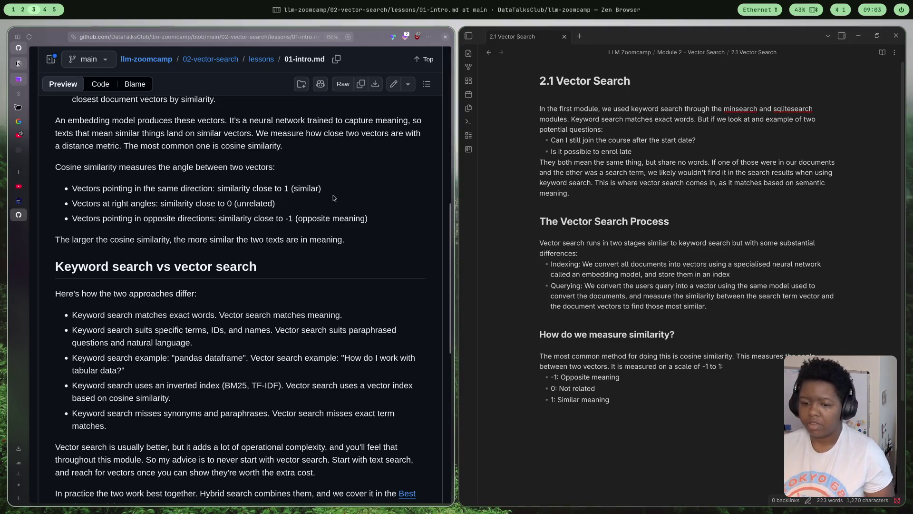
scroll(275, 309, "down", 2)
scroll(275, 309, "down", 3)
scroll(275, 310, "up", 1)
scroll(274, 309, "up", 1)
scroll(274, 310, "up", 1)
scroll(273, 309, "down", 1)
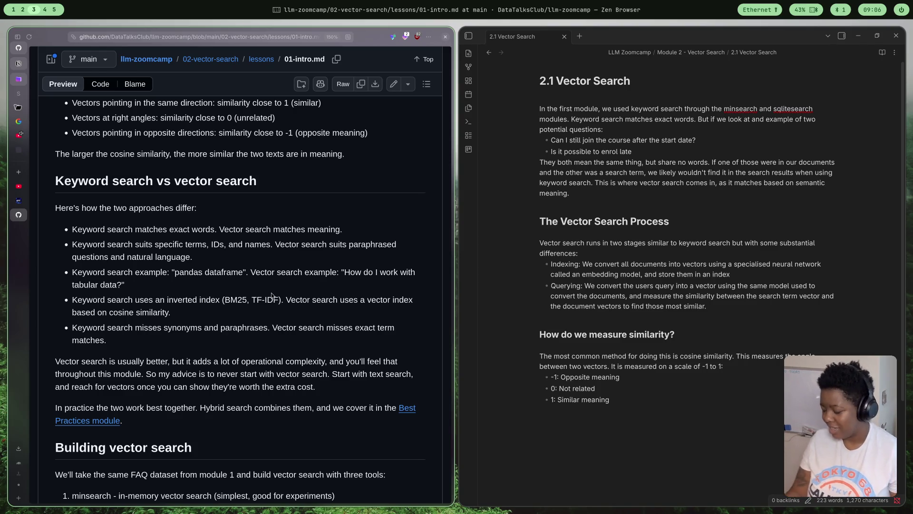
scroll(347, 323, "down", 1)
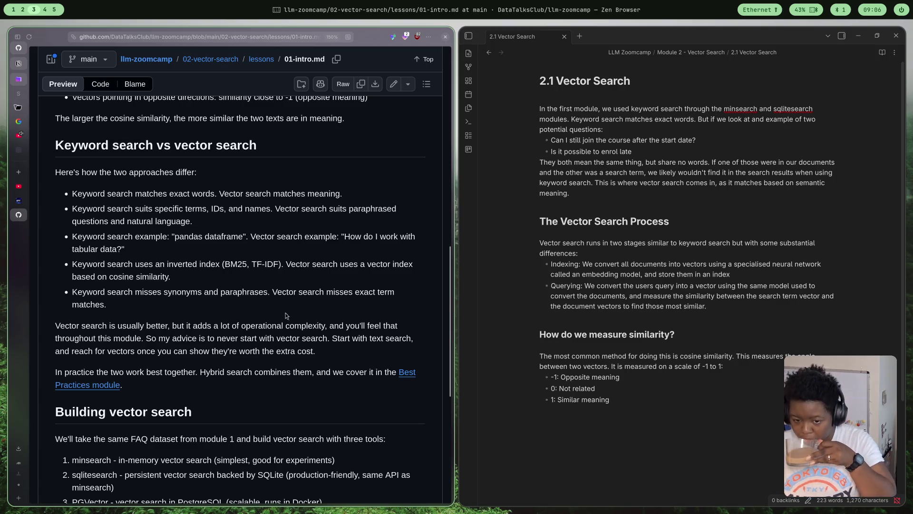
scroll(280, 302, "down", 3)
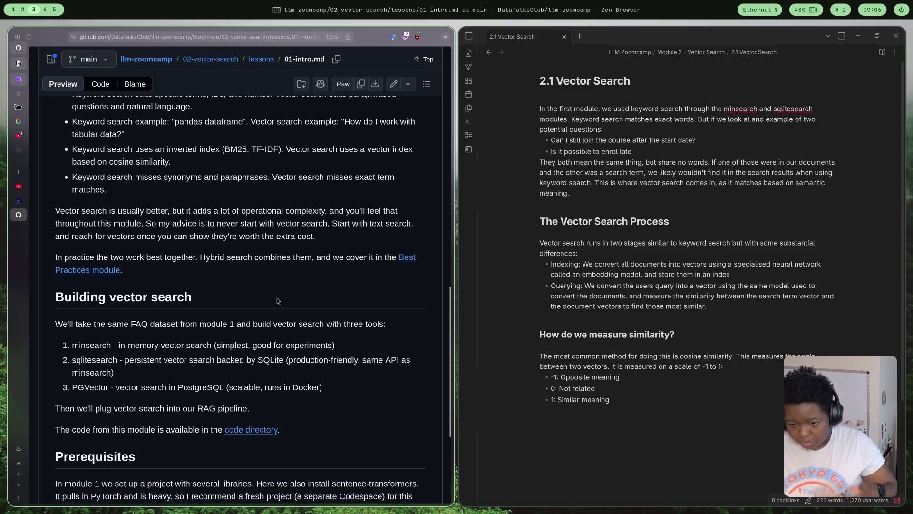
scroll(266, 284, "up", 3)
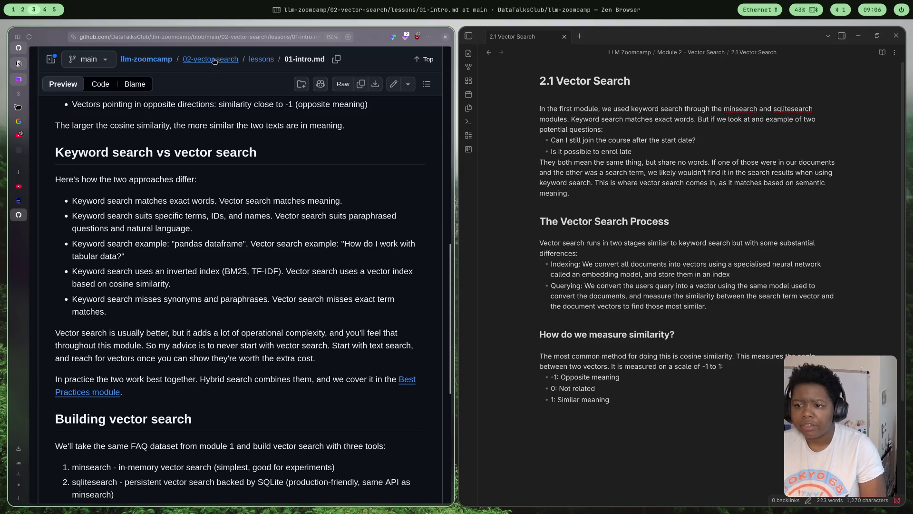
Skim the 04-vector-search lesson, then reach 'What is Vector Search' from the module README
left_click(265, 59)
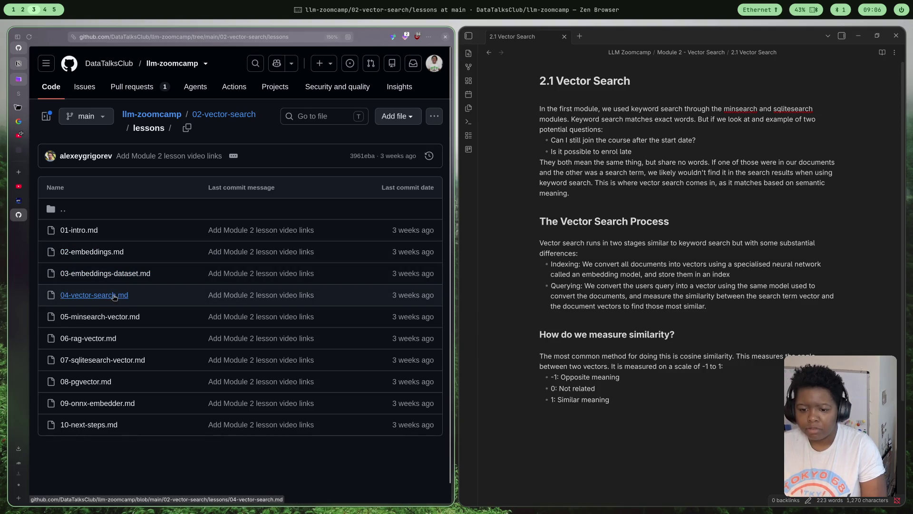
left_click(120, 295)
scroll(132, 346, "down", 2)
scroll(143, 328, "down", 2)
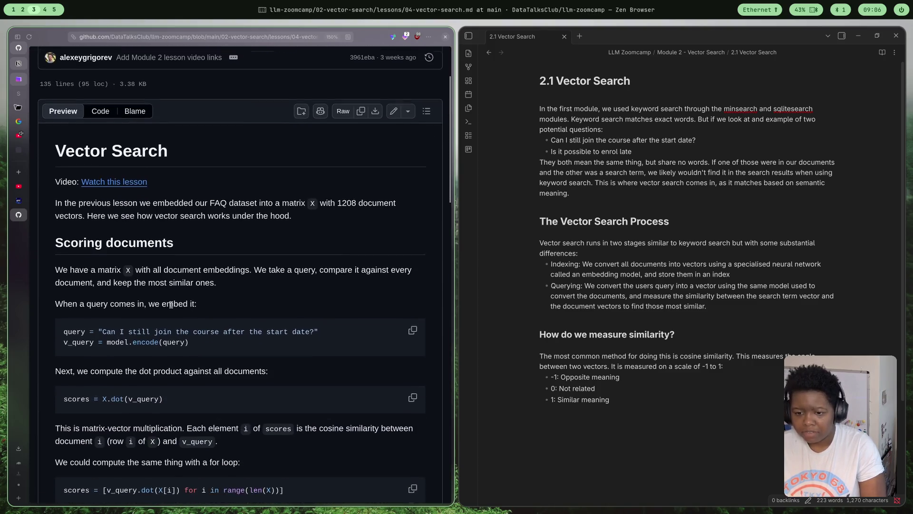
scroll(164, 307, "down", 2)
scroll(180, 291, "down", 2)
scroll(181, 289, "down", 3)
scroll(182, 292, "down", 3)
scroll(178, 293, "down", 2)
scroll(179, 299, "up", 5)
scroll(189, 302, "up", 5)
scroll(203, 307, "up", 5)
scroll(208, 310, "up", 3)
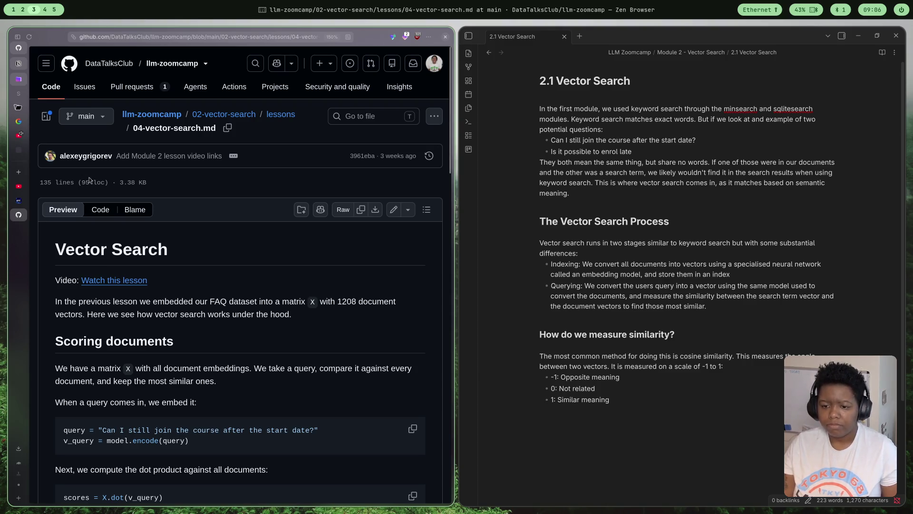
left_click(216, 117)
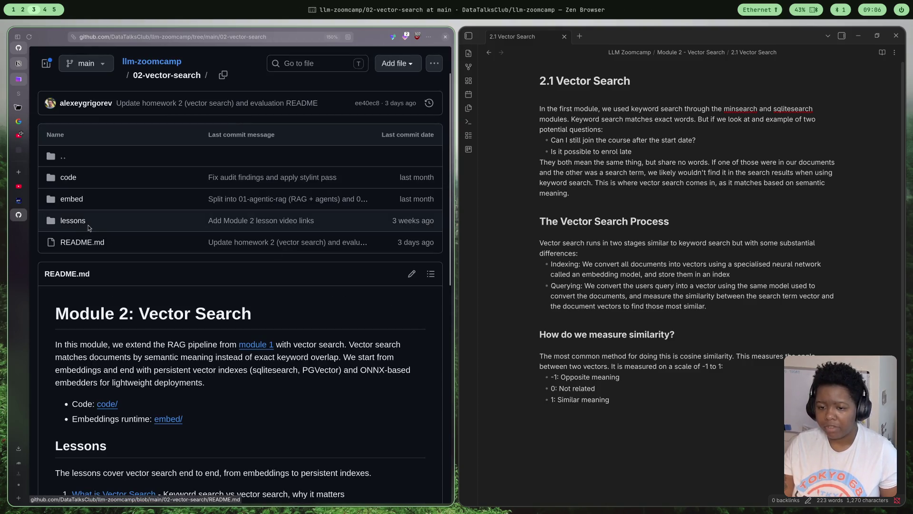
scroll(125, 469, "down", 3)
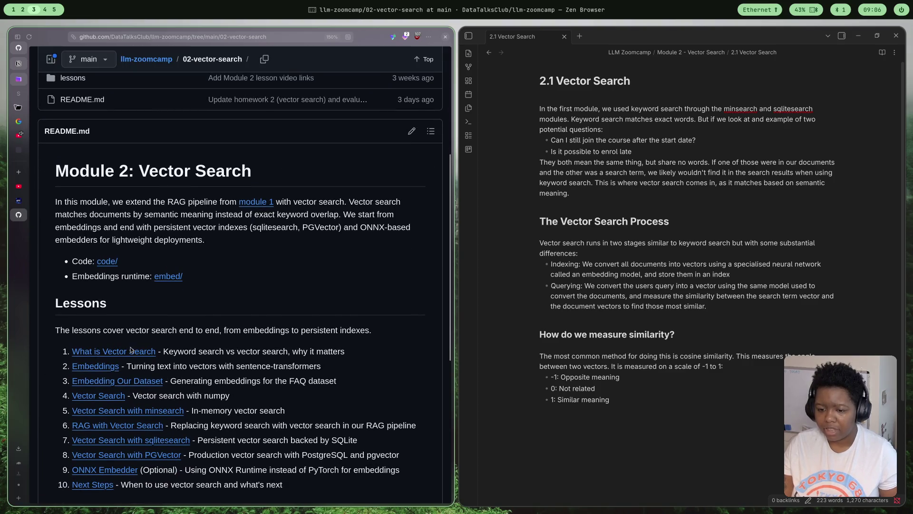
left_click(132, 351)
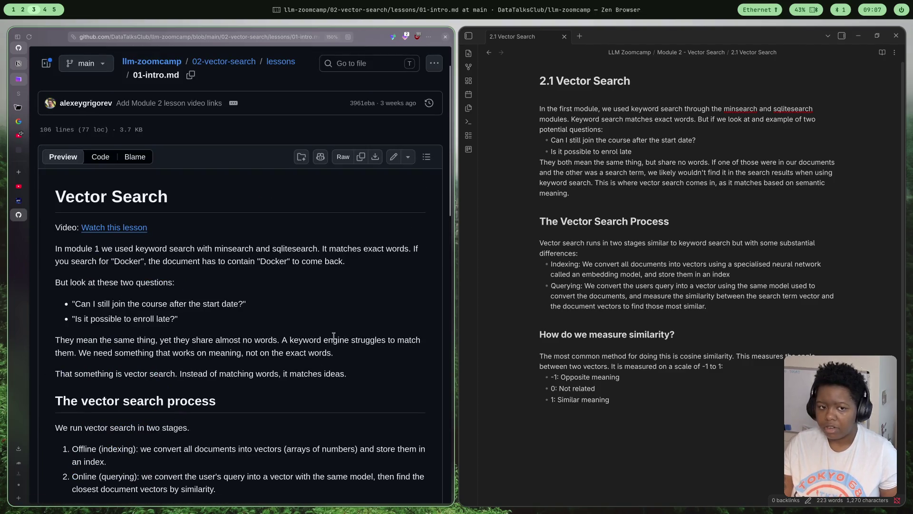
scroll(685, 214, "down", 1)
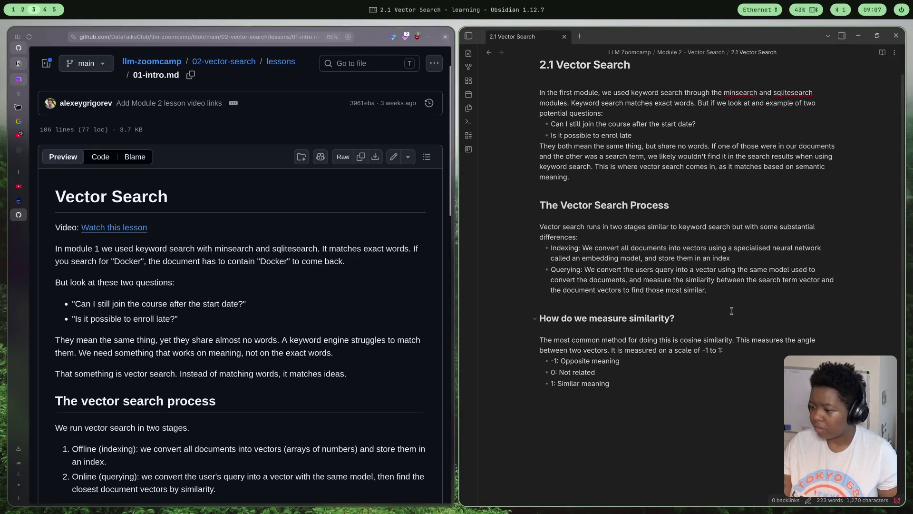
scroll(176, 322, "down", 2)
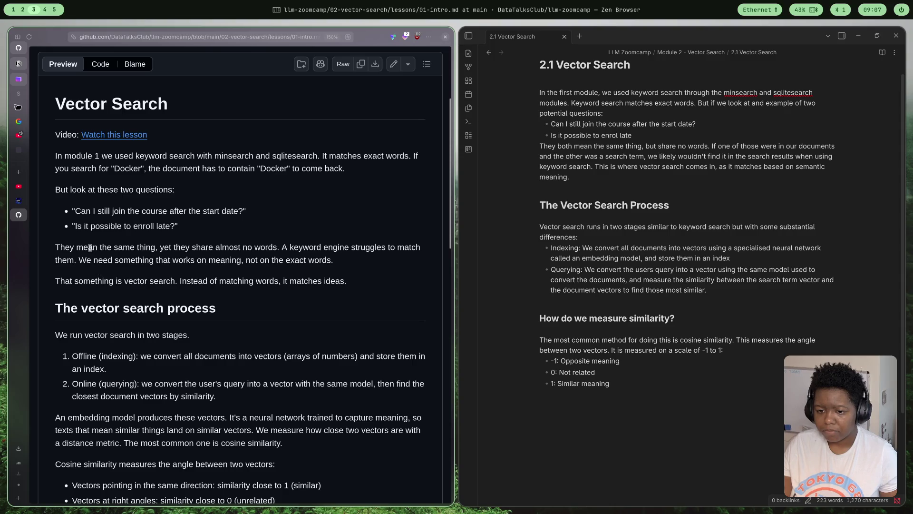
scroll(312, 249, "down", 1)
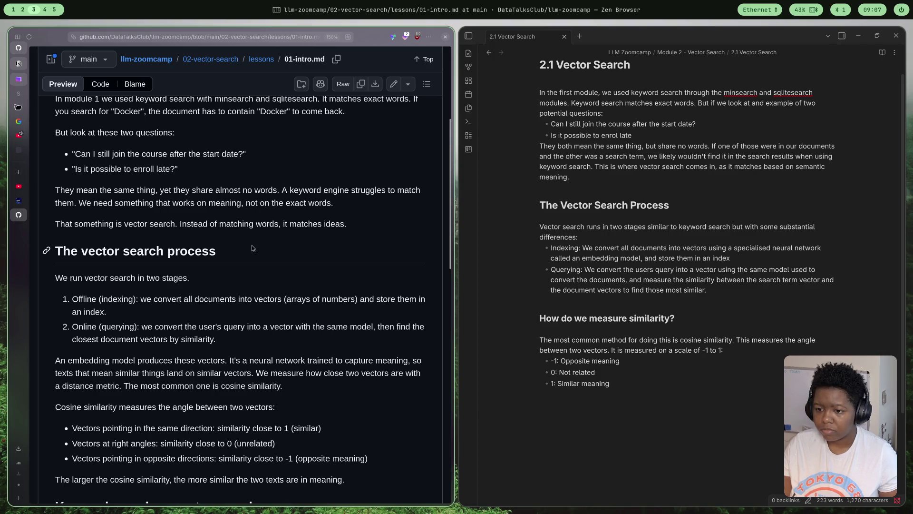
scroll(252, 245, "down", 1)
scroll(252, 245, "down", 5)
scroll(251, 245, "down", 1)
scroll(246, 249, "down", 1)
scroll(247, 249, "up", 2)
scroll(651, 373, "down", 1)
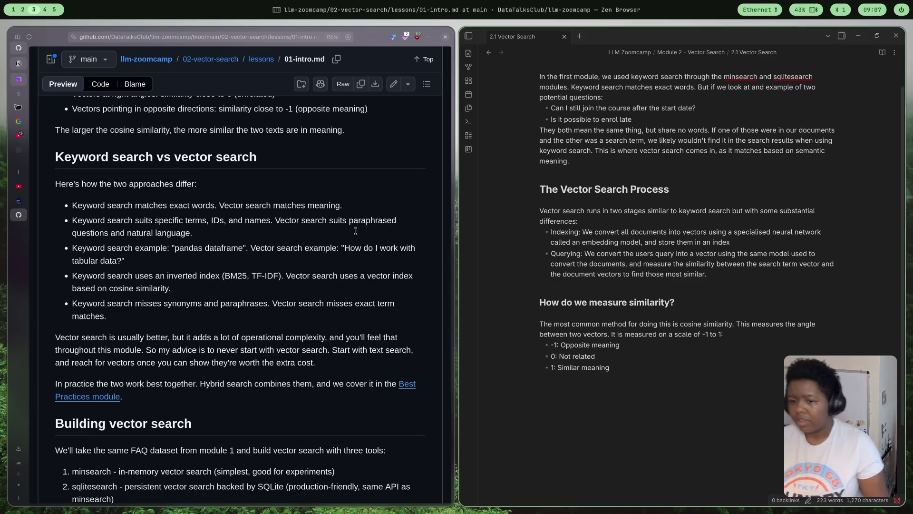
Return focus to the 2.1 Vector Search note to continue writing
left_click(660, 367)
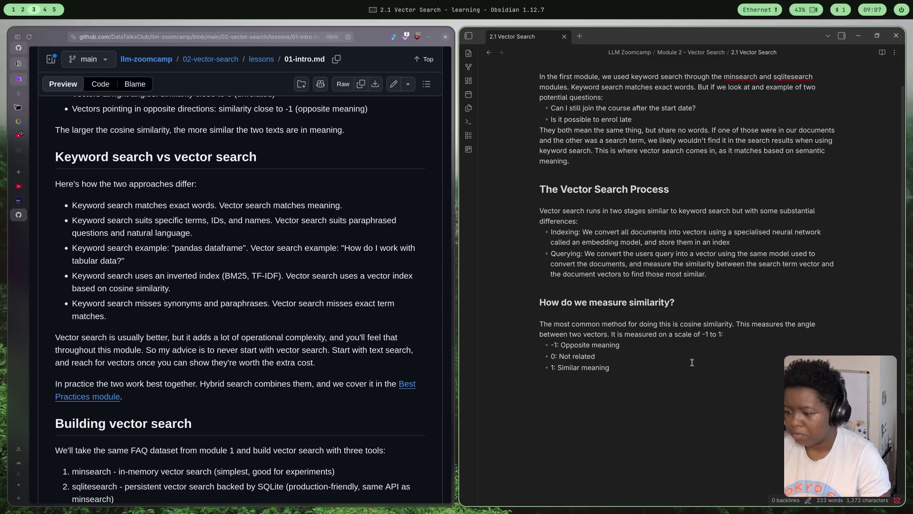
Add a '## Keyword search vs Vector Search' heading and move to the line below it
key("Return")
type("K")
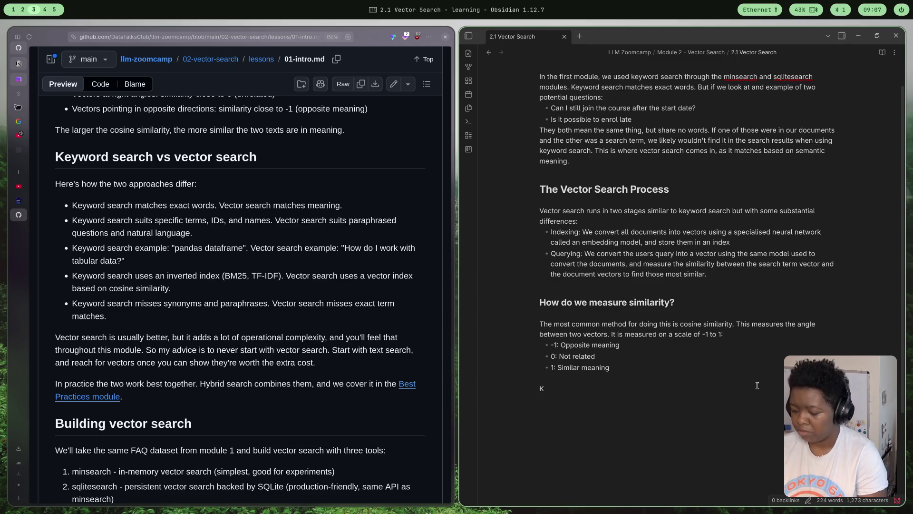
type("e")
key("BackSpace")
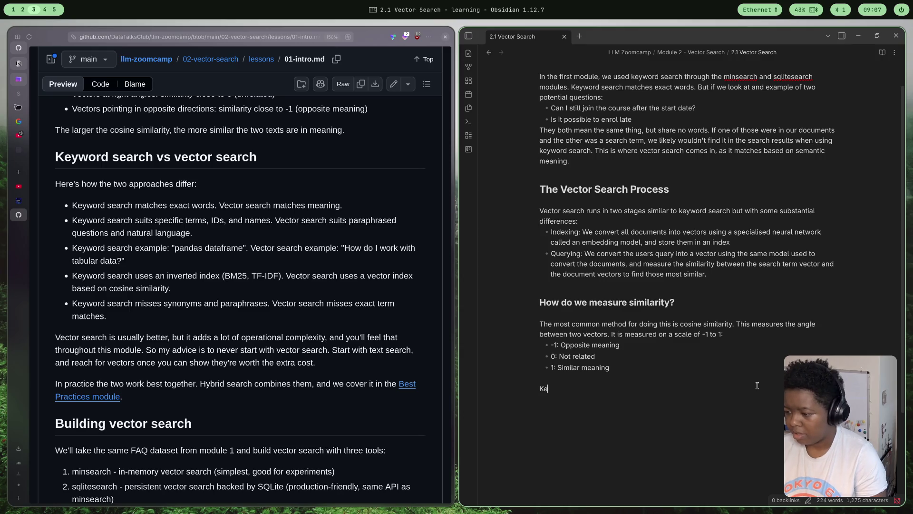
type("## ")
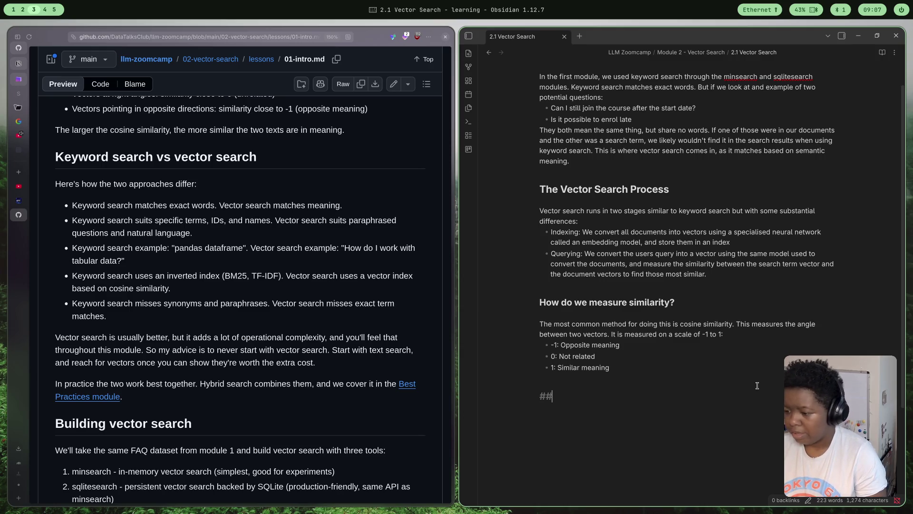
type("Key")
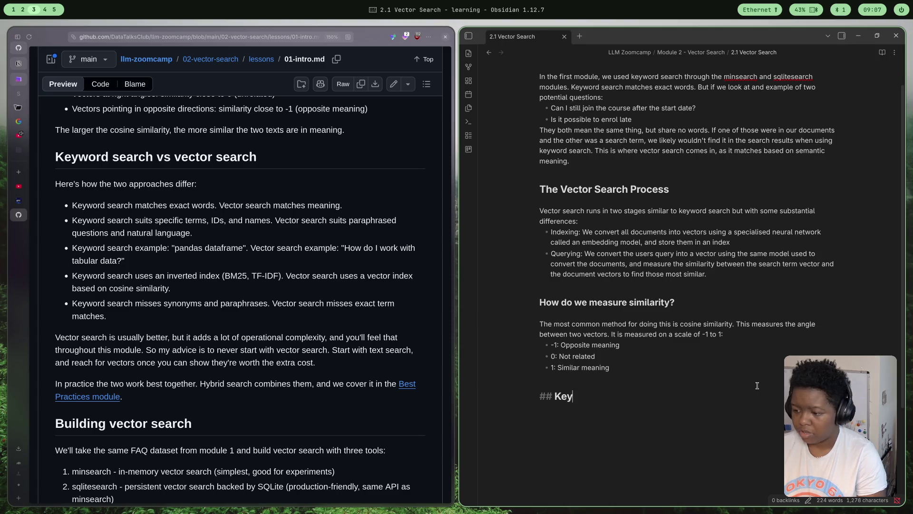
type("word search")
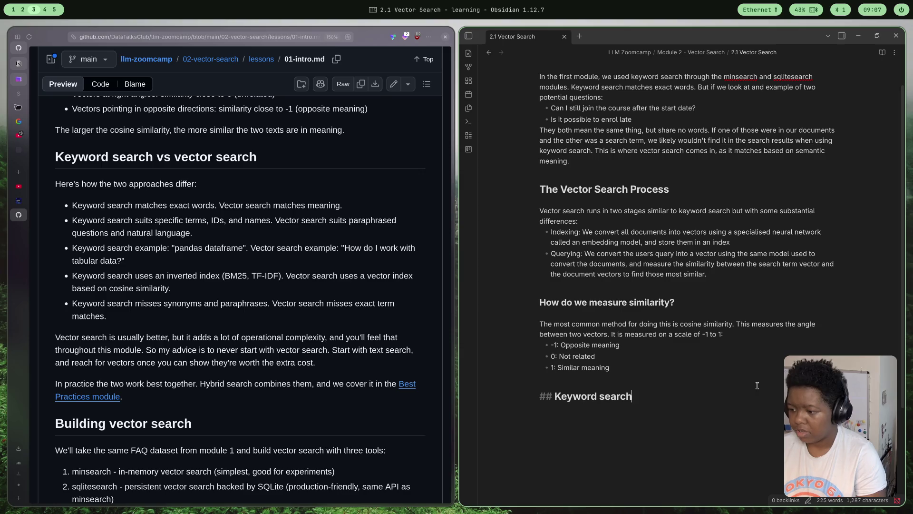
type(" vs Vector Search")
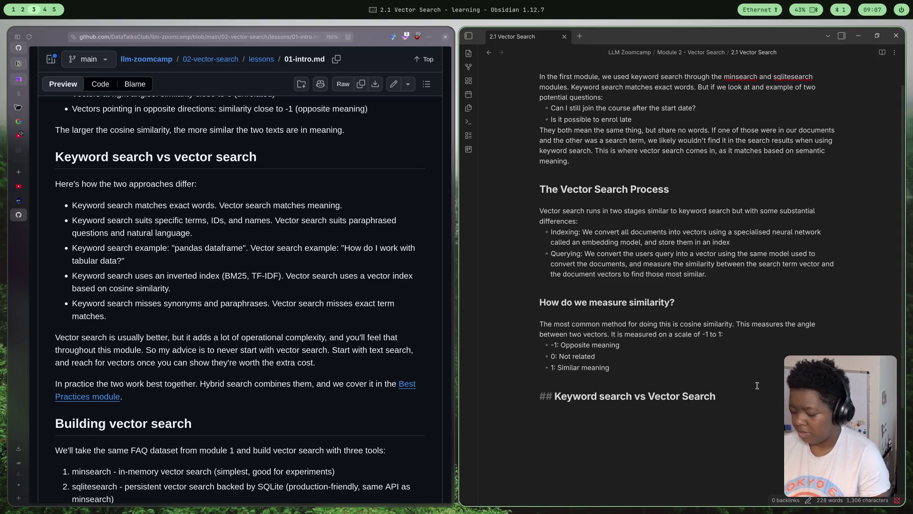
key("Return")
key("Return")
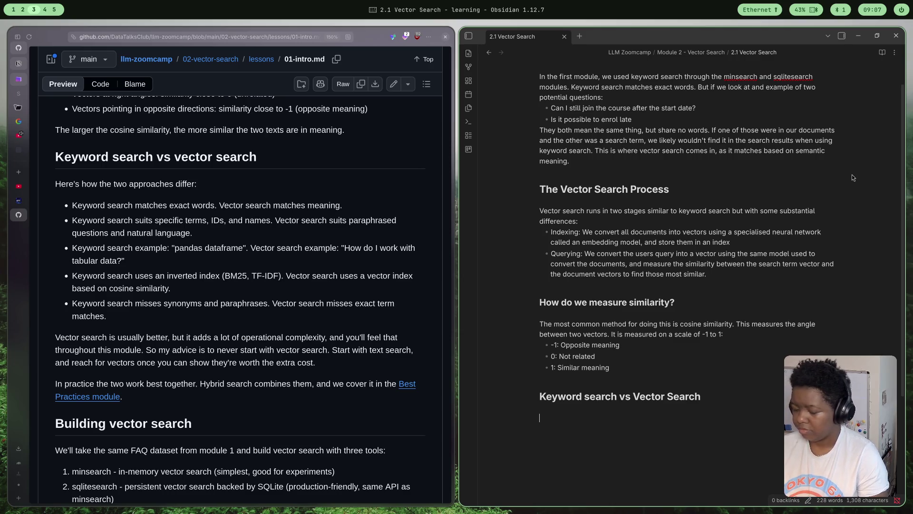
scroll(499, 353, "down", 1)
scroll(147, 287, "down", 1)
scroll(147, 288, "down", 3)
scroll(142, 293, "up", 1)
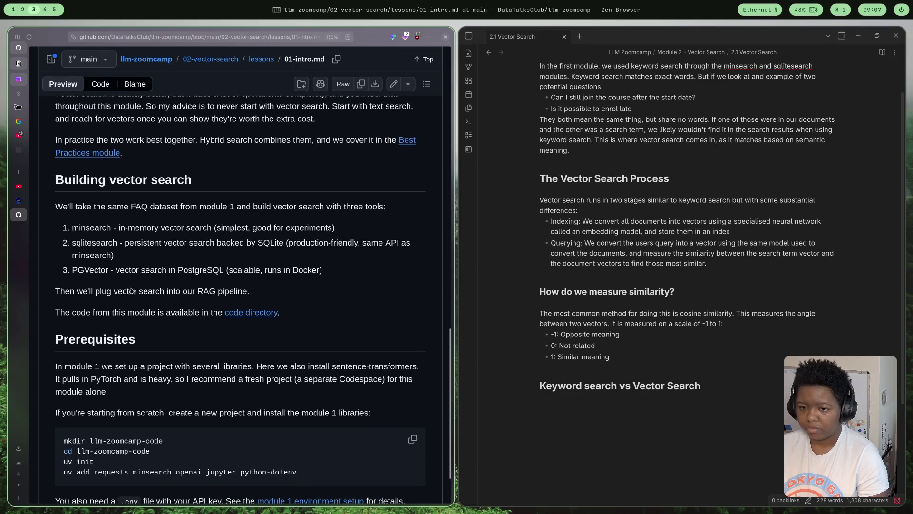
scroll(129, 288, "down", 1)
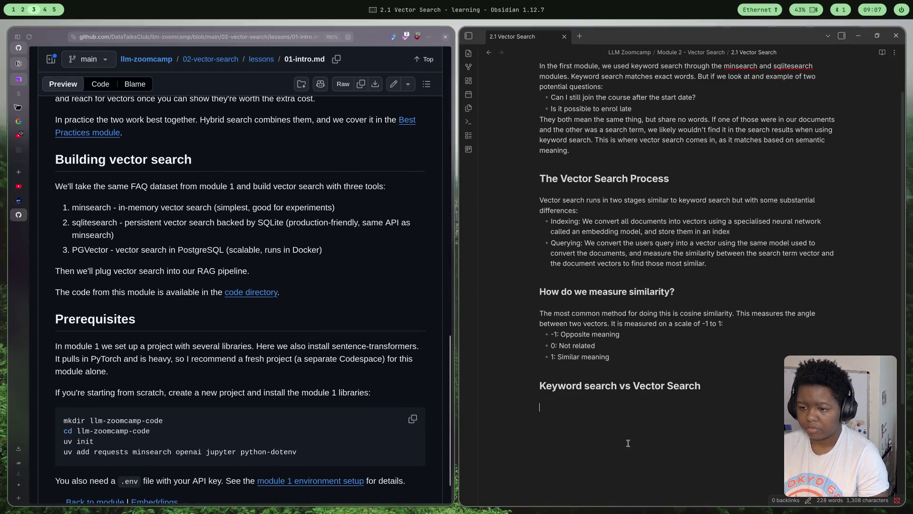
left_click(679, 423)
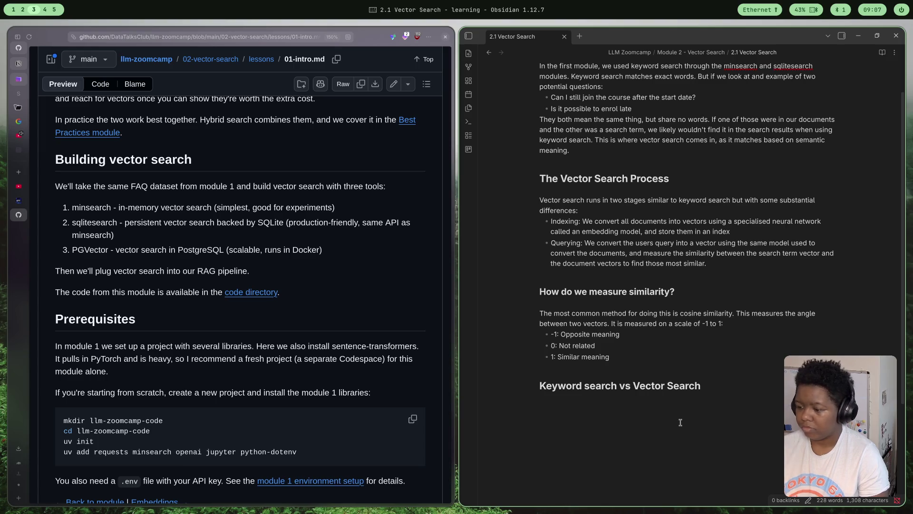
Add a '## Building vector search' heading with an intro sentence about the FAQ dataset
key("Return")
type("## ")
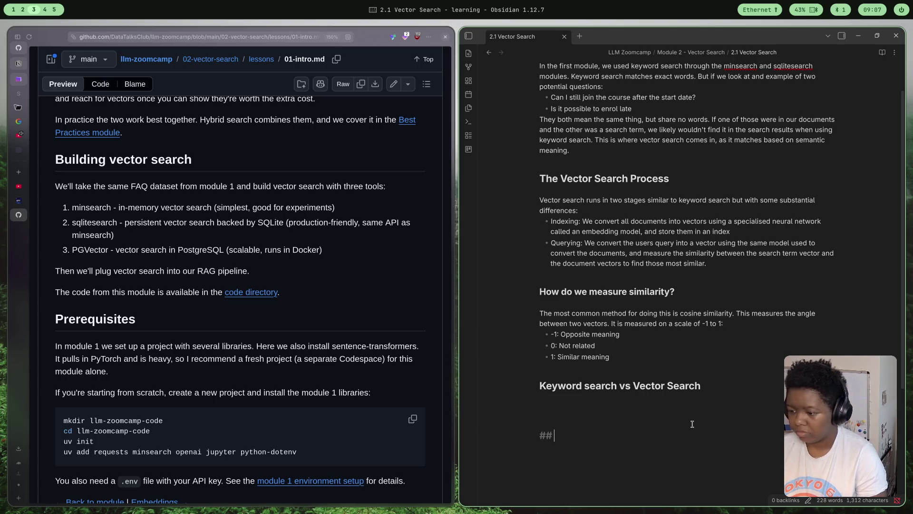
type("Building vector search")
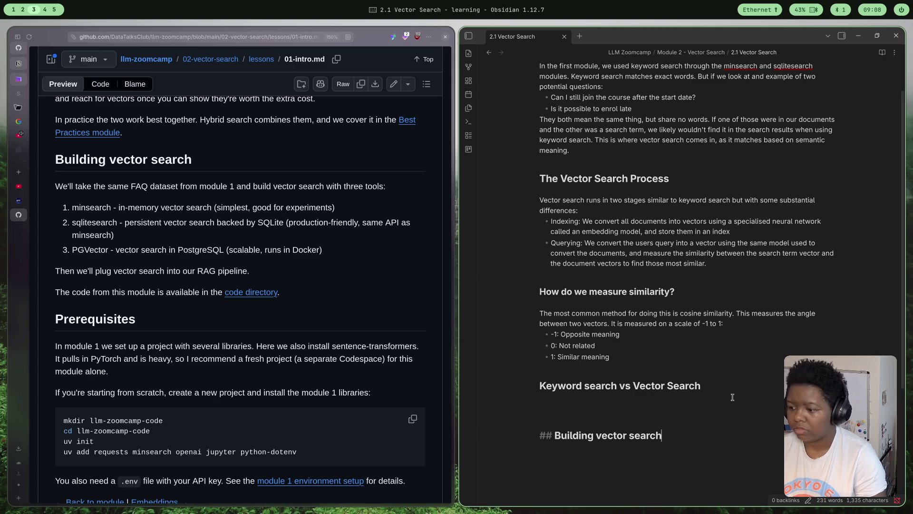
key("Return")
key("Return")
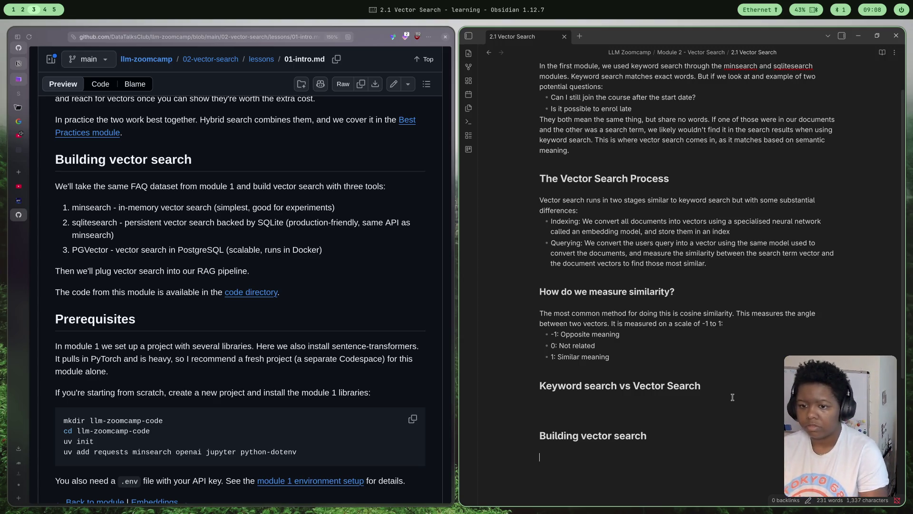
type("In th")
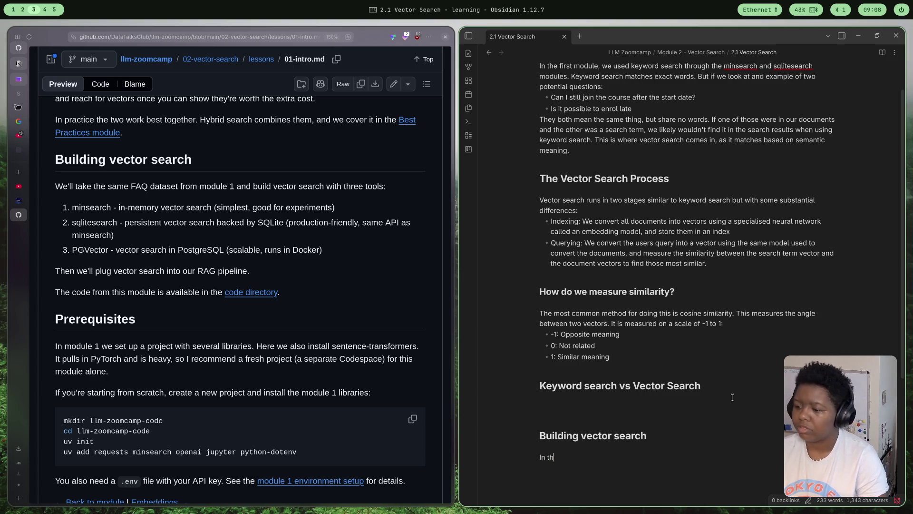
type("is module, we will take the same FAQ data")
key("BackSpace")
type("set and apply 3 v")
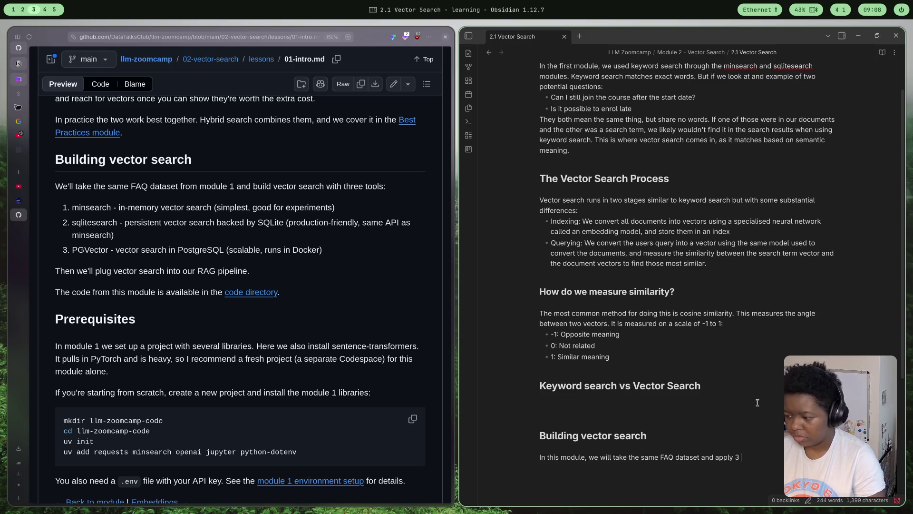
type("ector")
key("BackSpace")
key("BackSpace")
key("BackSpace")
type("s")
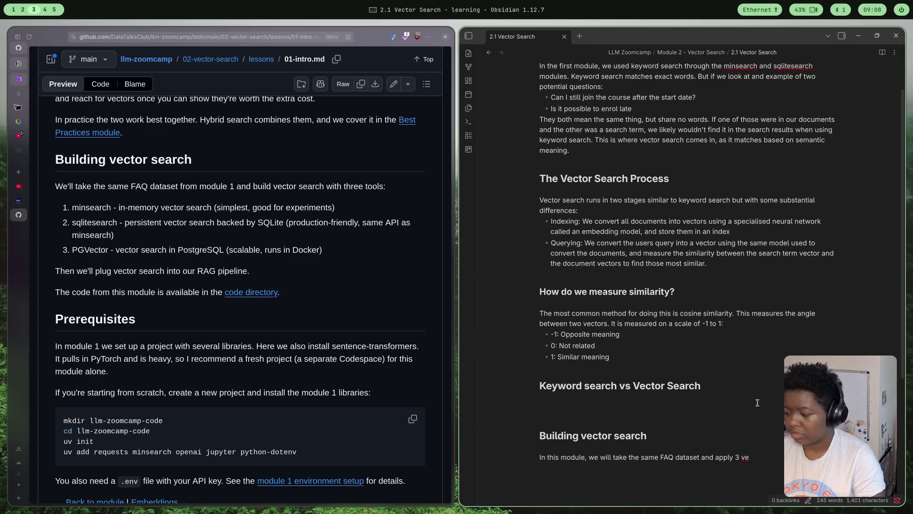
key("BackSpace")
key("BackSpace")
key("BackSpace")
key("BackSpace")
key("BackSpace")
key("BackSpace")
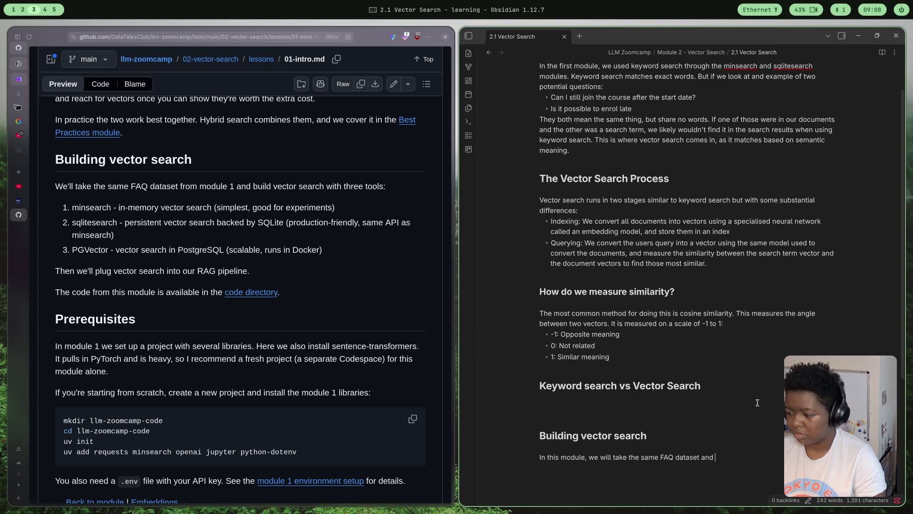
type("build")
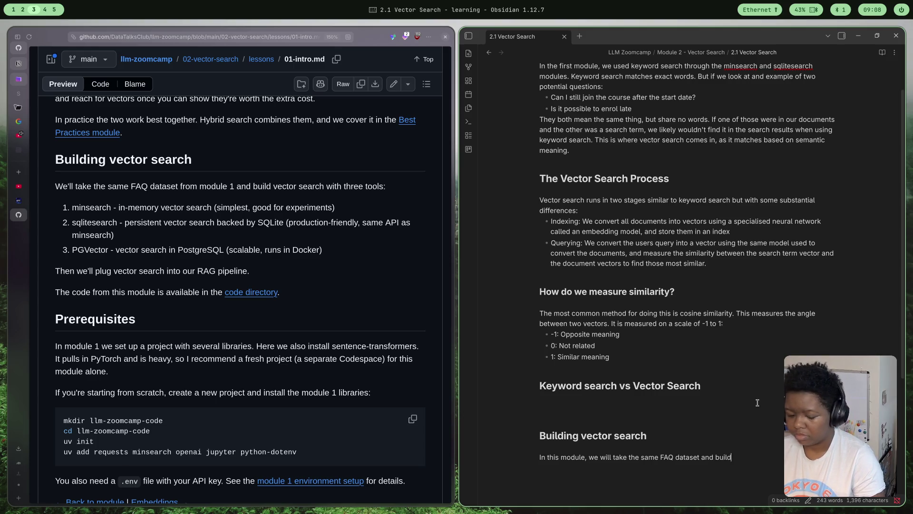
type("ctor search with:")
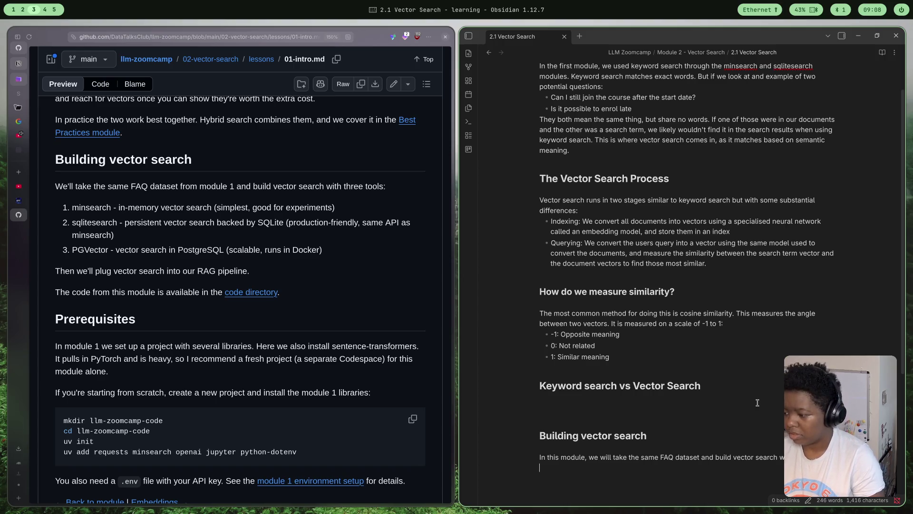
type("=")
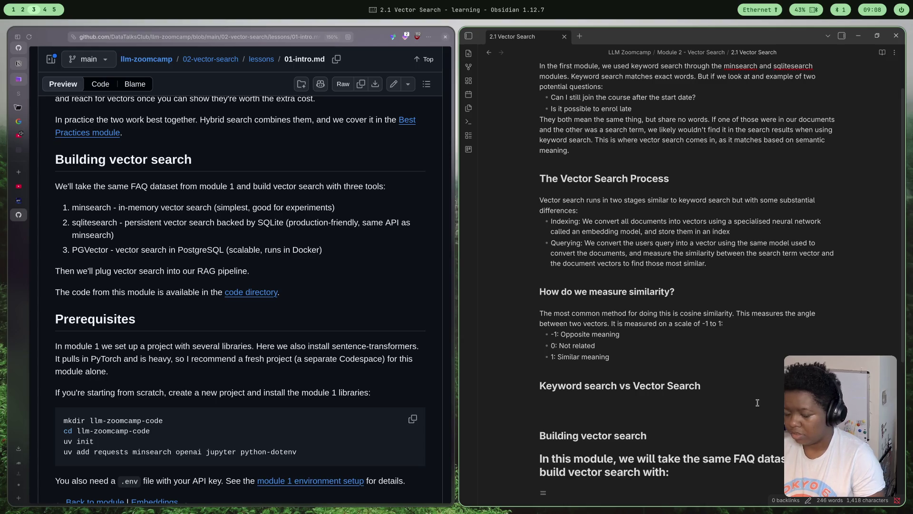
key("BackSpace")
type("-")
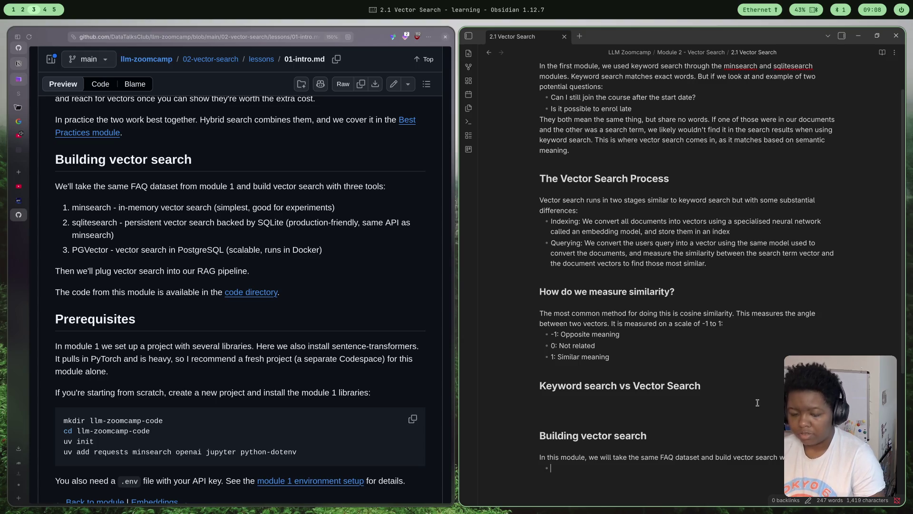
type(" minsearch")
List the bullets minsearch, sqlitesearch and pgvector, ending on a plain line
key("Return")
type("sqlite")
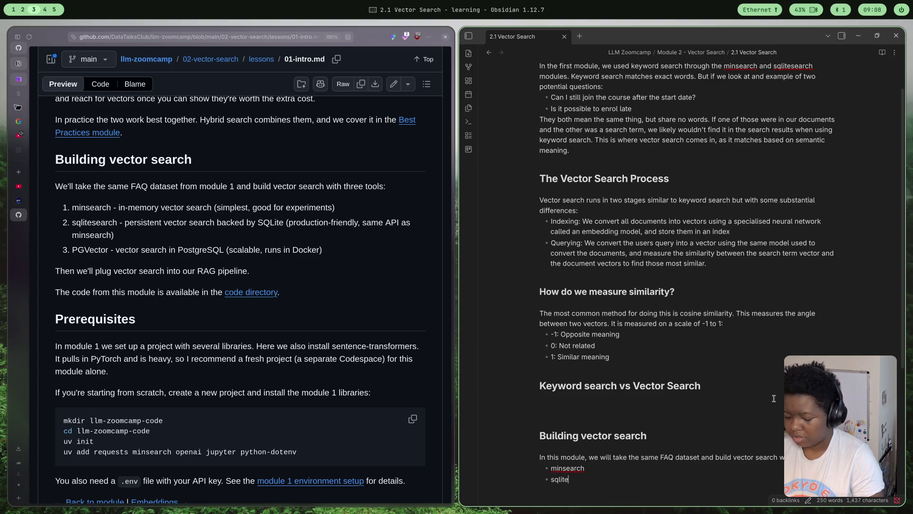
type("serar")
key("BackSpace")
key("BackSpace")
type("rch ")
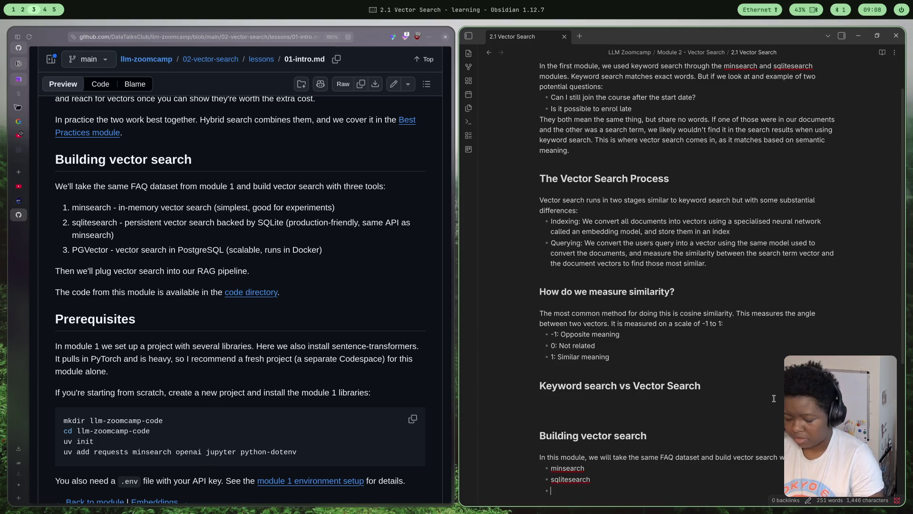
type("pgv")
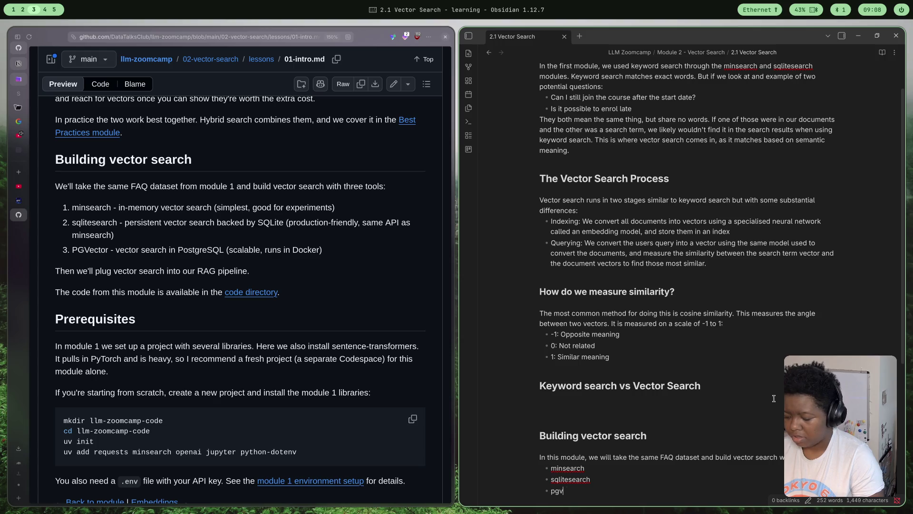
type("ector")
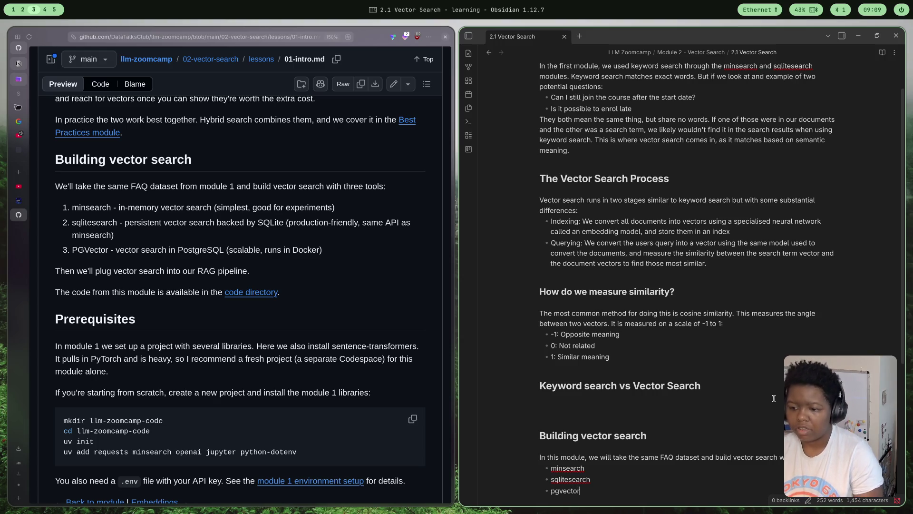
key("Return")
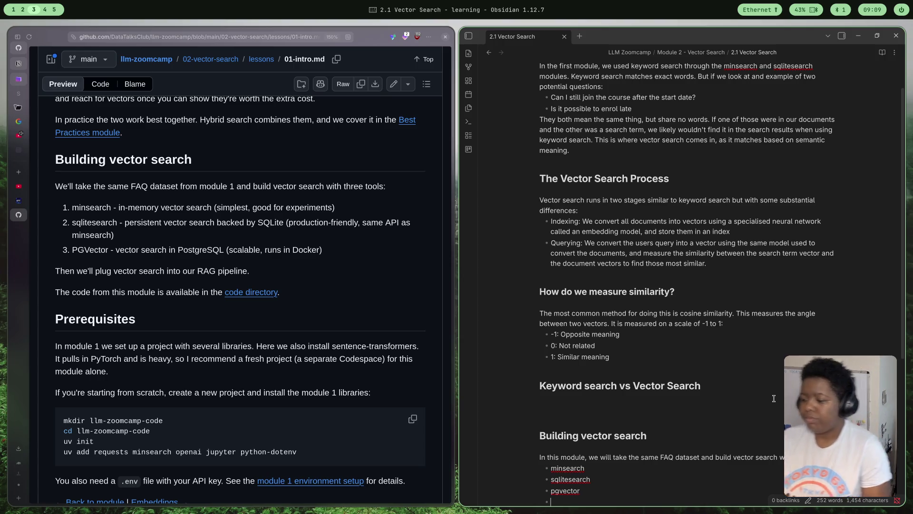
key("BackSpace")
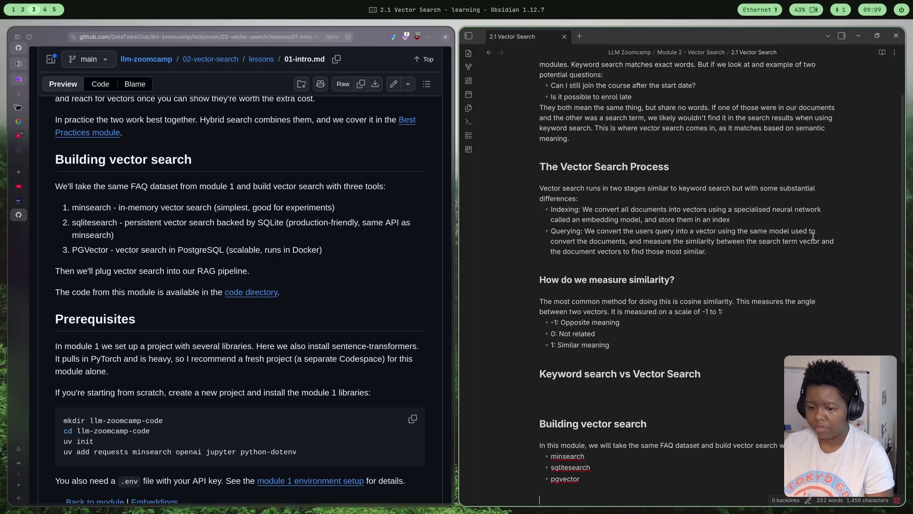
scroll(812, 235, "up", 1)
scroll(812, 236, "down", 2)
scroll(301, 315, "up", 1)
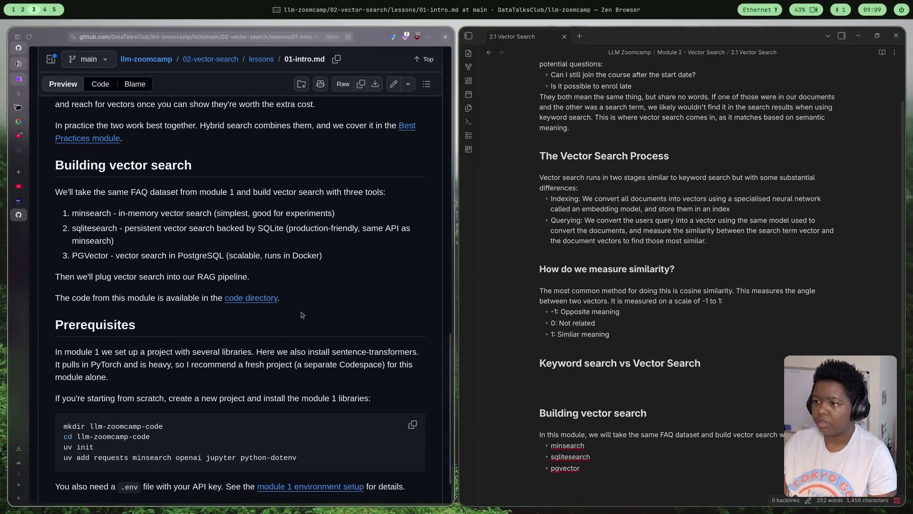
scroll(301, 314, "up", 10)
scroll(188, 290, "down", 1)
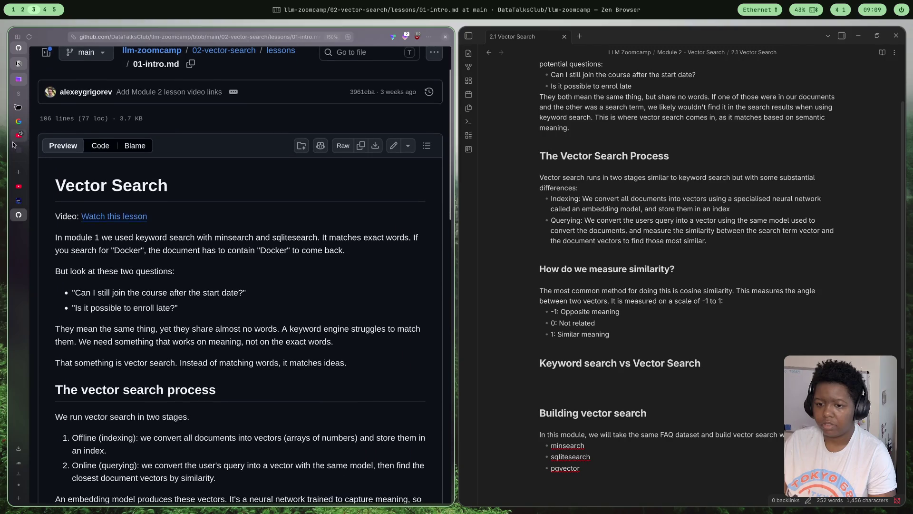
Switch to the LLM Zoomcamp 2.2 Embeddings video and show the vault's file explorer
left_click(19, 186)
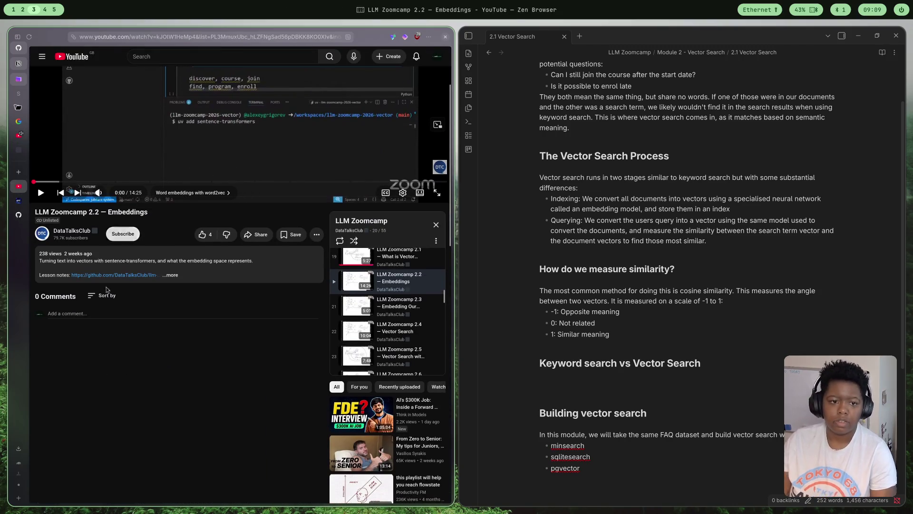
scroll(161, 324, "up", 3)
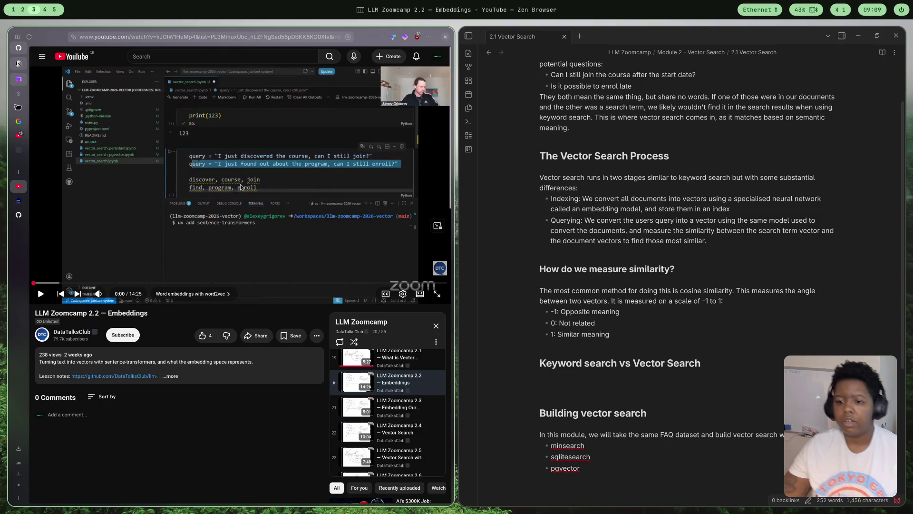
scroll(901, 74, "up", 1)
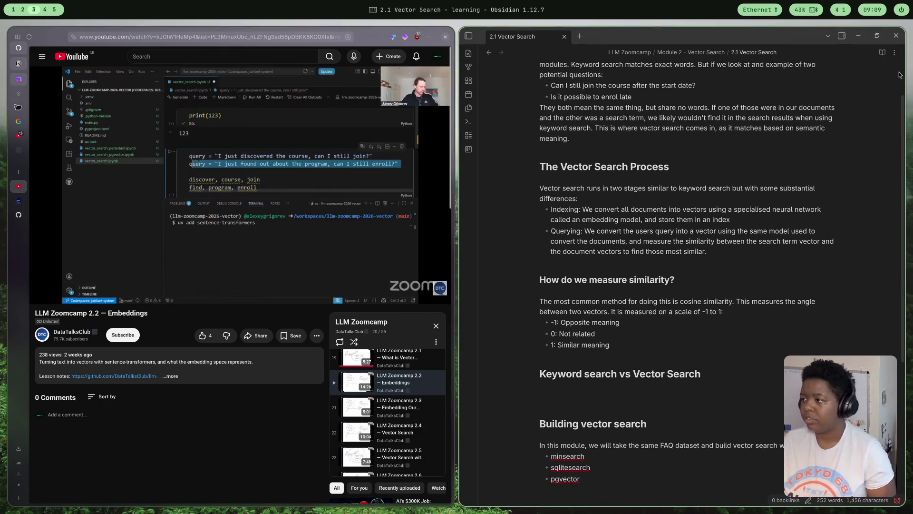
left_click(842, 36)
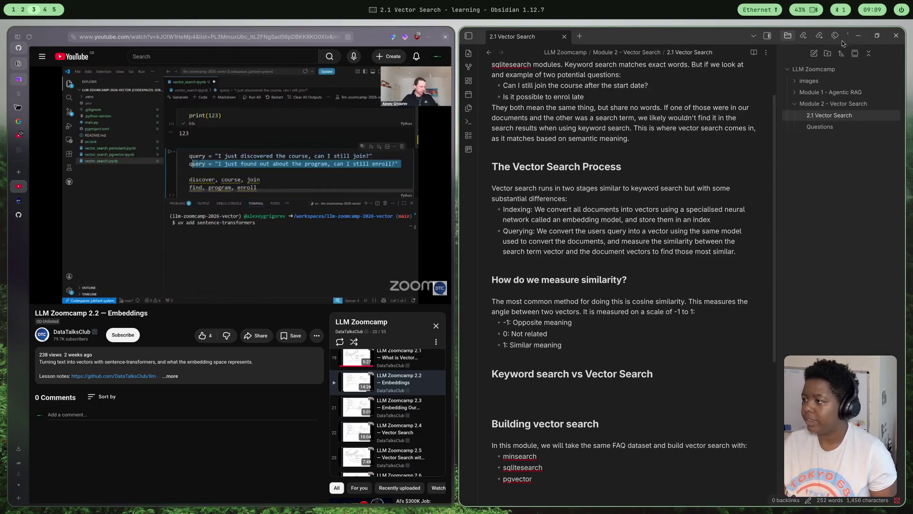
Create a '2.2 Embeddings' note in the Module 2 - Vector Search folder, then open Questions
right_click(861, 105)
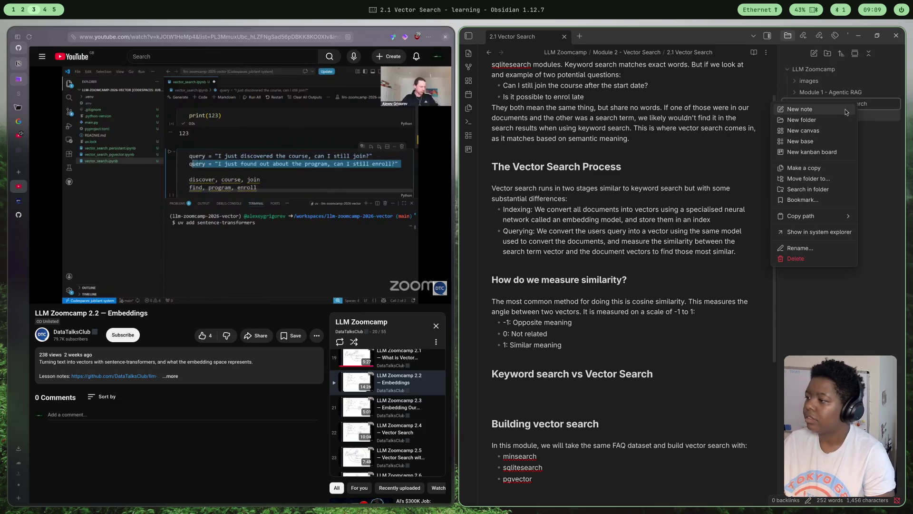
left_click(845, 112)
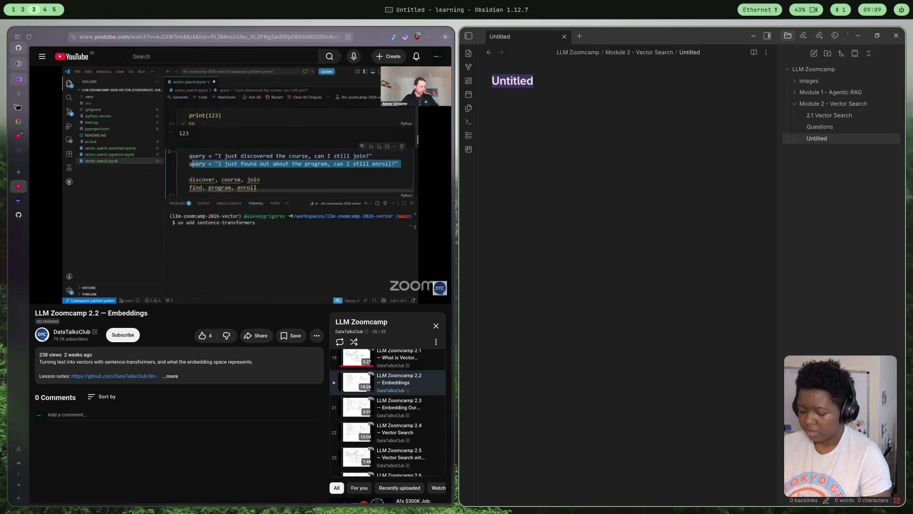
type("2.2 Embeddings")
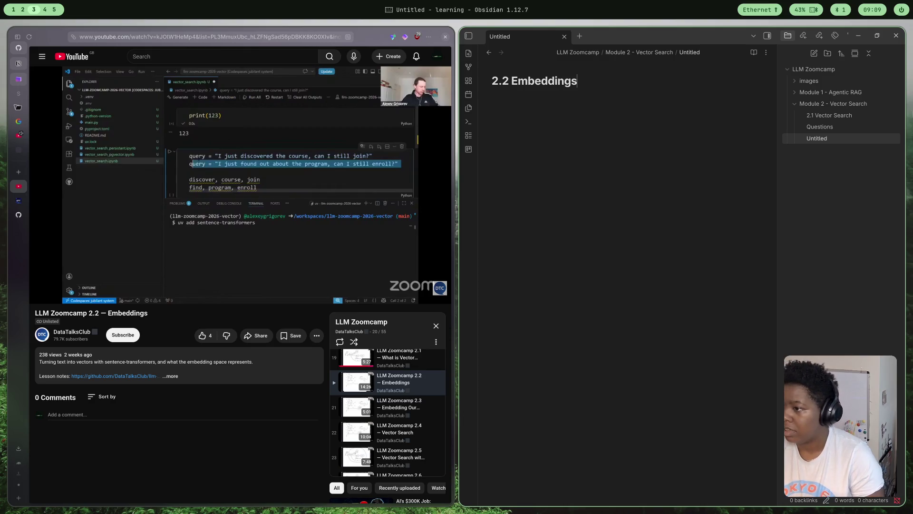
key("Return")
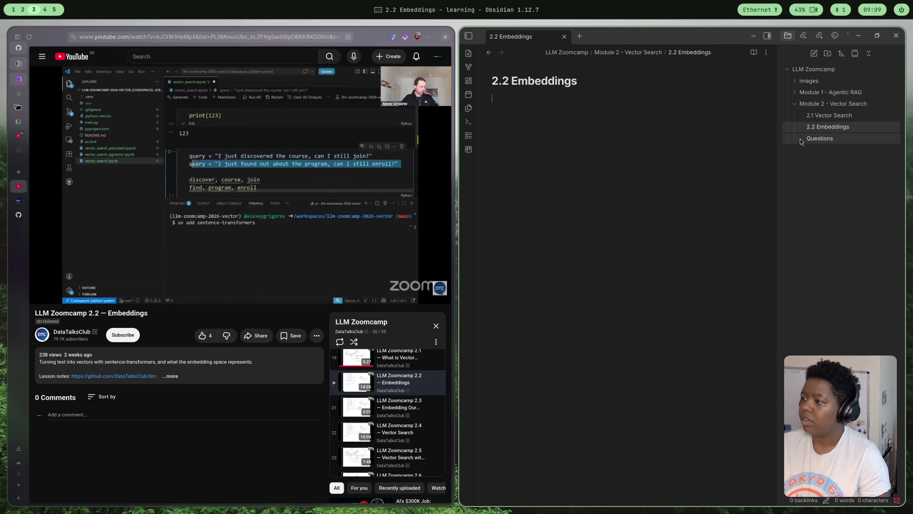
left_click(815, 139)
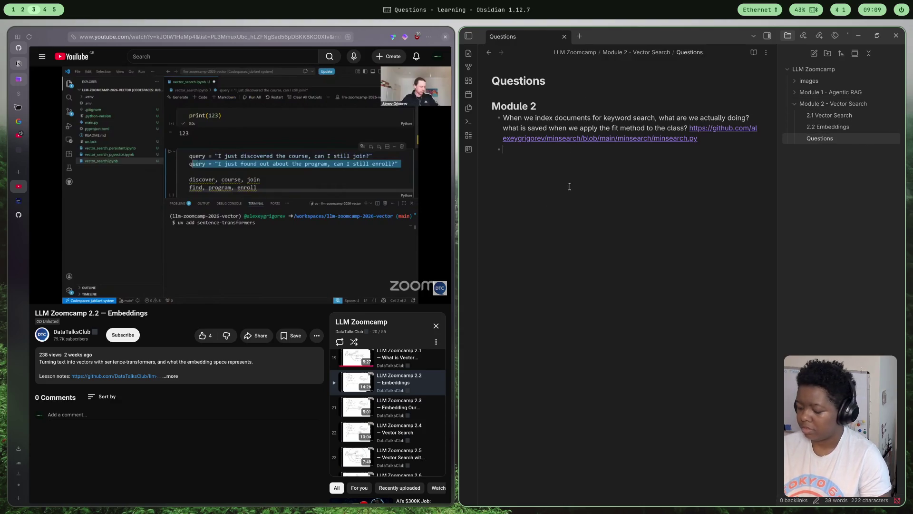
type("How does so")
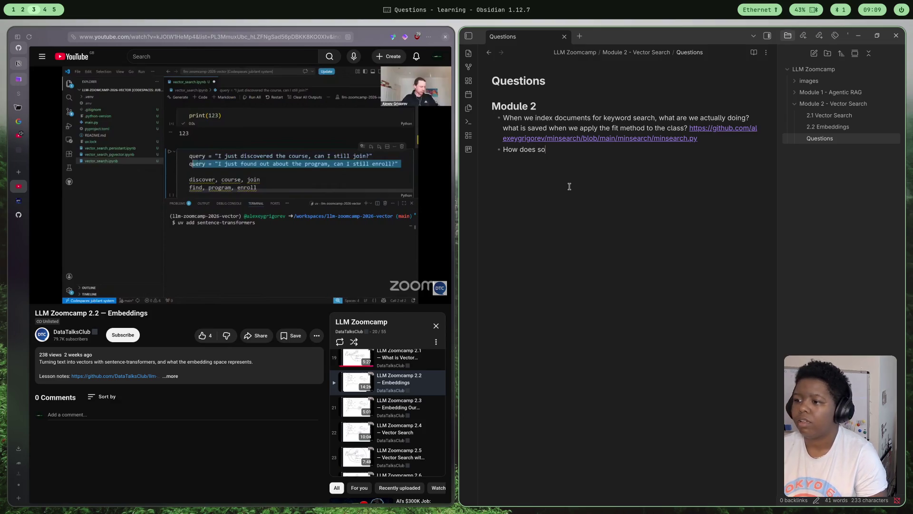
Write a Module 2 question on how cosine similarity works and alternative similarity measures
key("BackSpace")
key("BackSpace")
type("cosit")
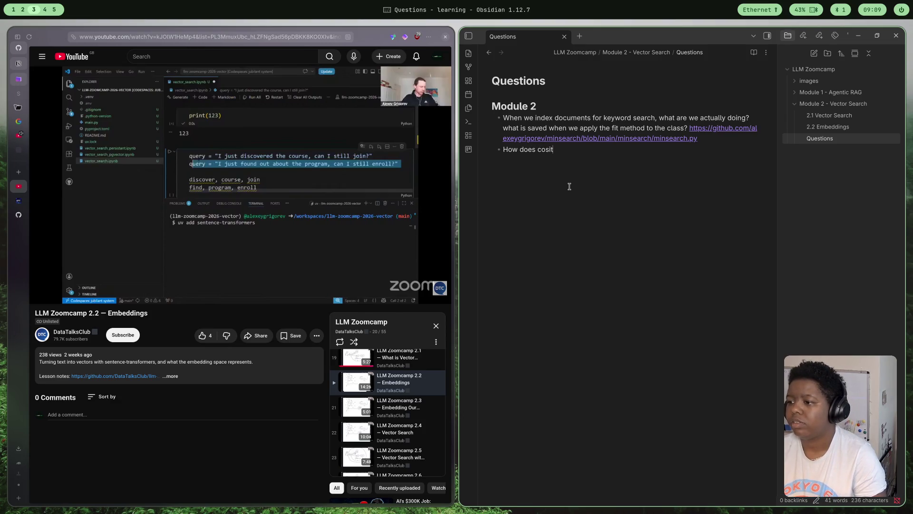
key("BackSpace")
type("ne similar")
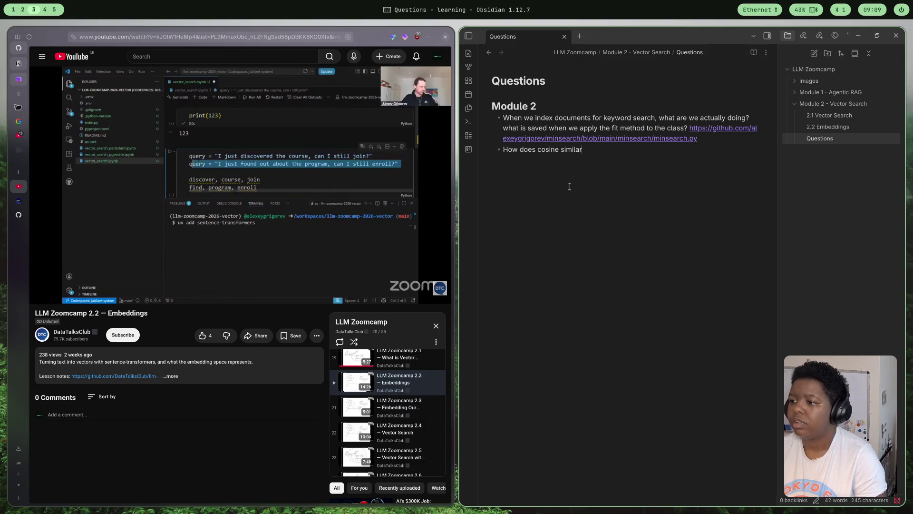
type("rit")
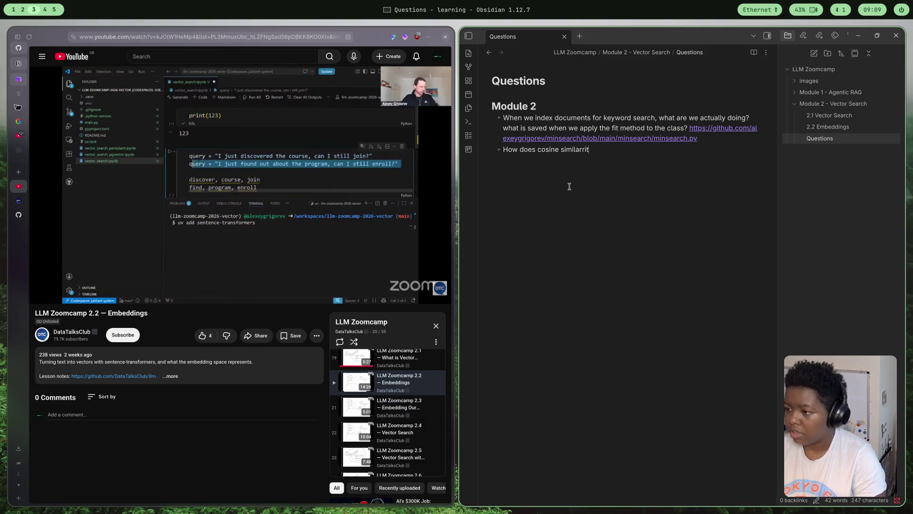
type("ty wor")
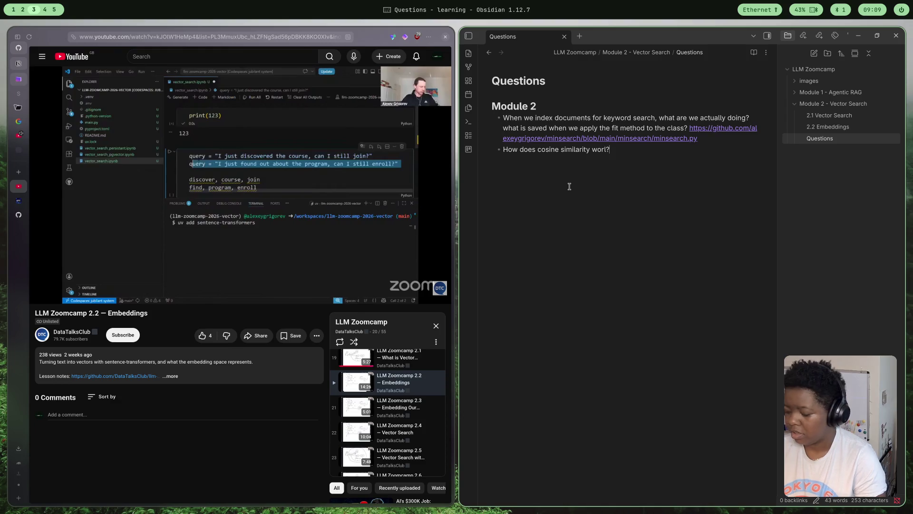
type("?")
key("Left")
type("k")
key("Right")
type("w")
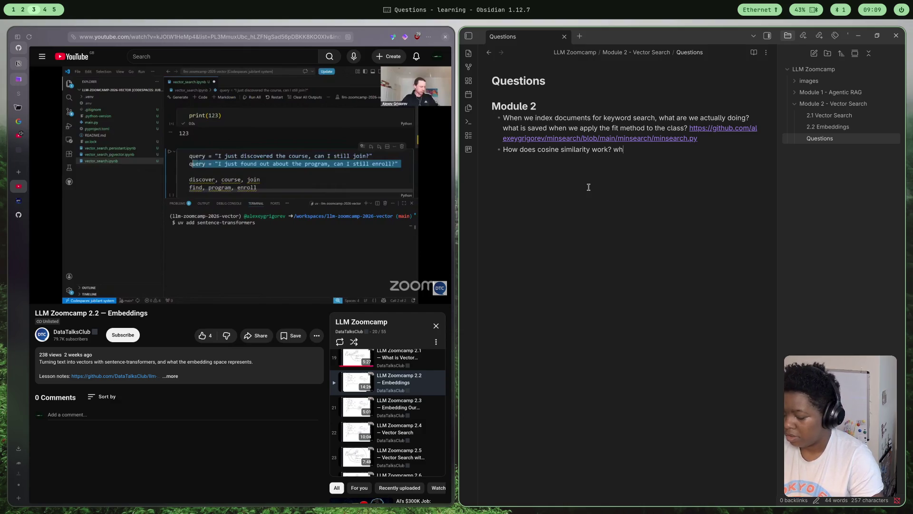
type("ha")
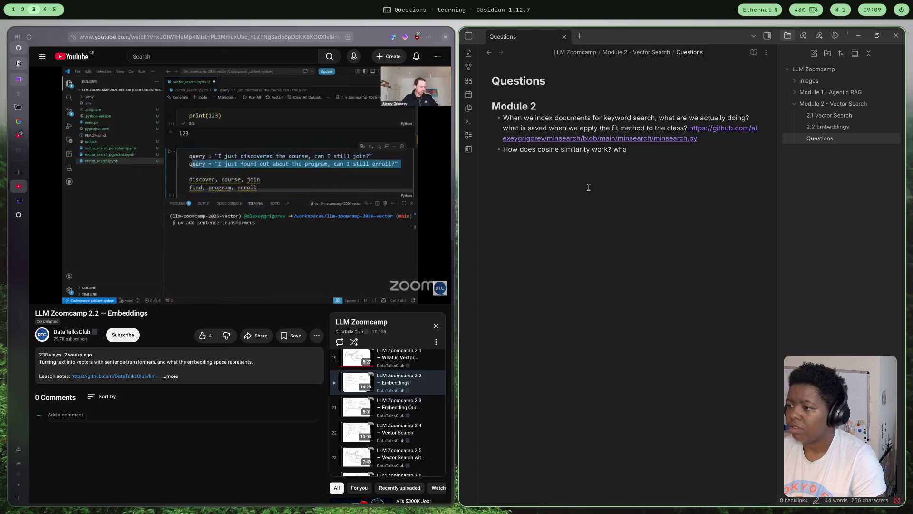
type("re tehe")
type("terna")
key("BackSpace")
key("BackSpace")
type("ive methods for measin")
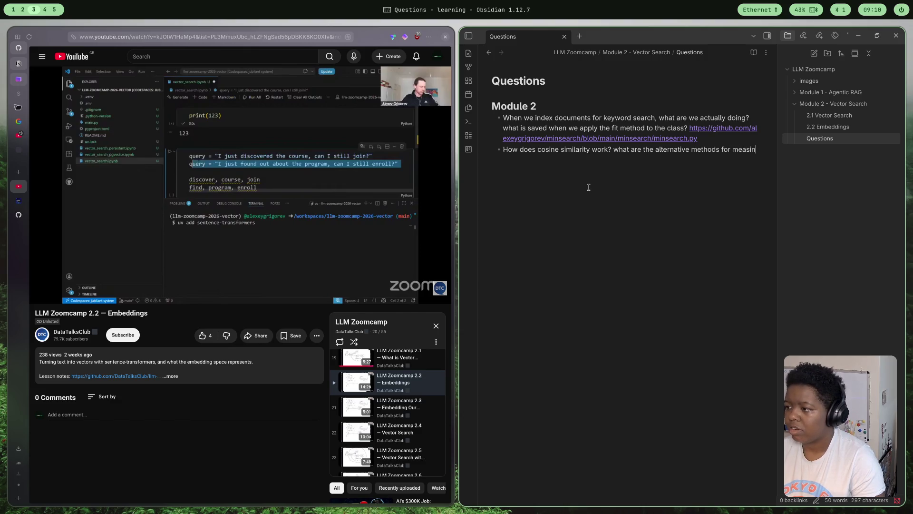
key("BackSpace")
key("BackSpace")
type("uring")
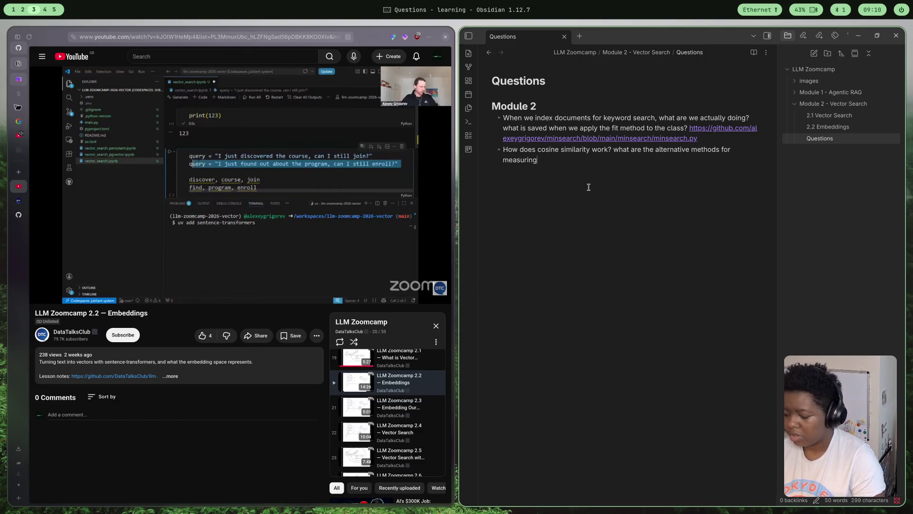
type(" similary")
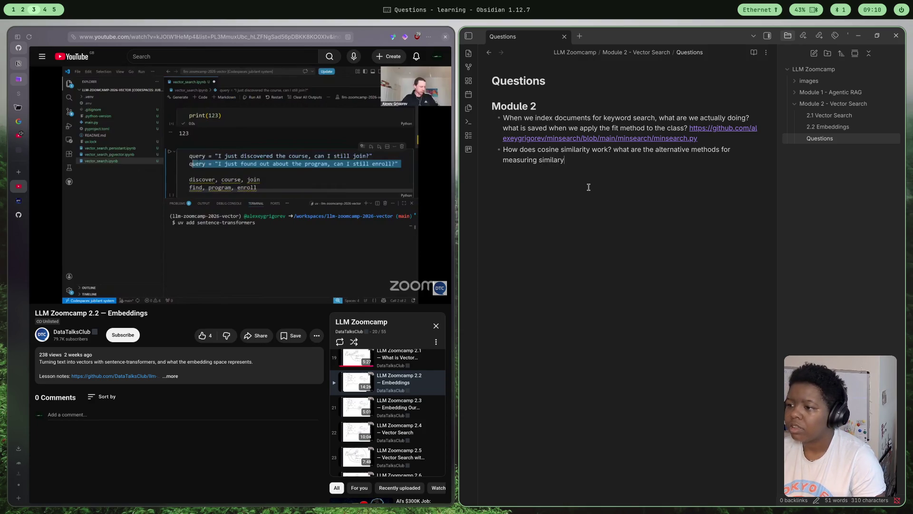
key("BackSpace")
key("BackSpace")
key("BackSpace")
type("y betwee")
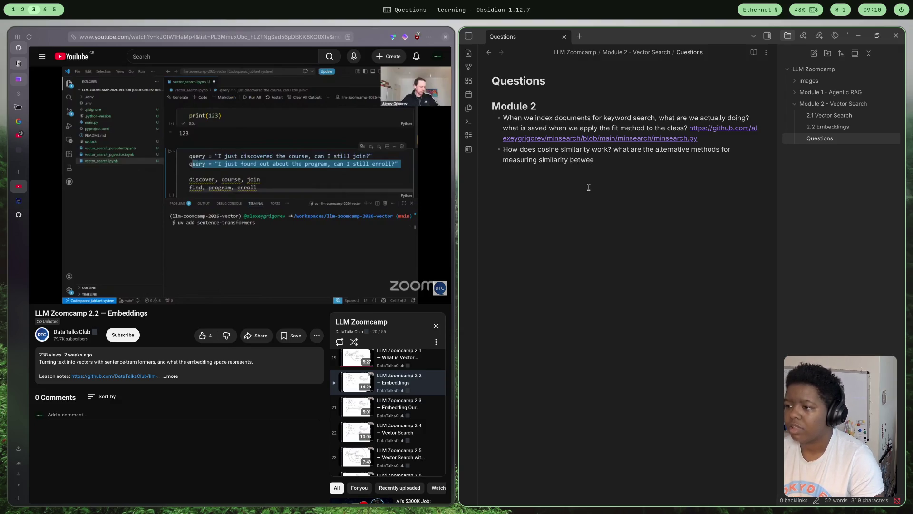
type("n vecor")
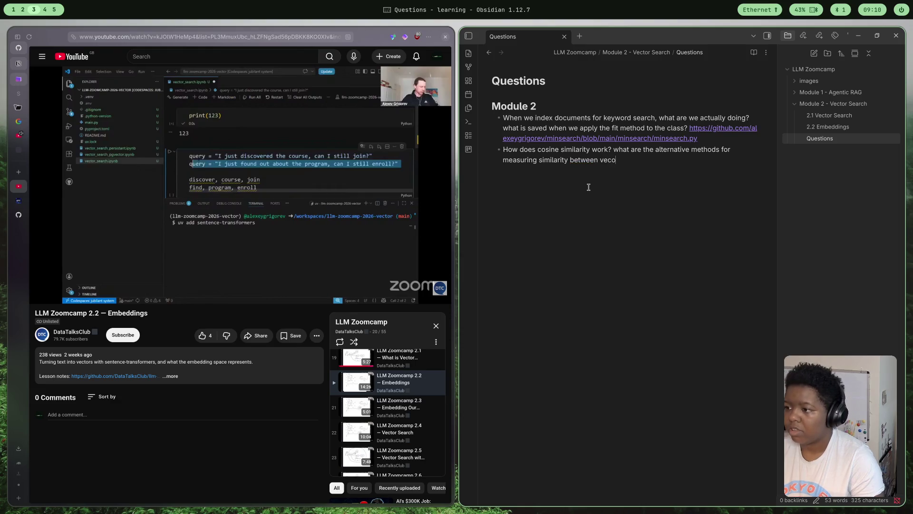